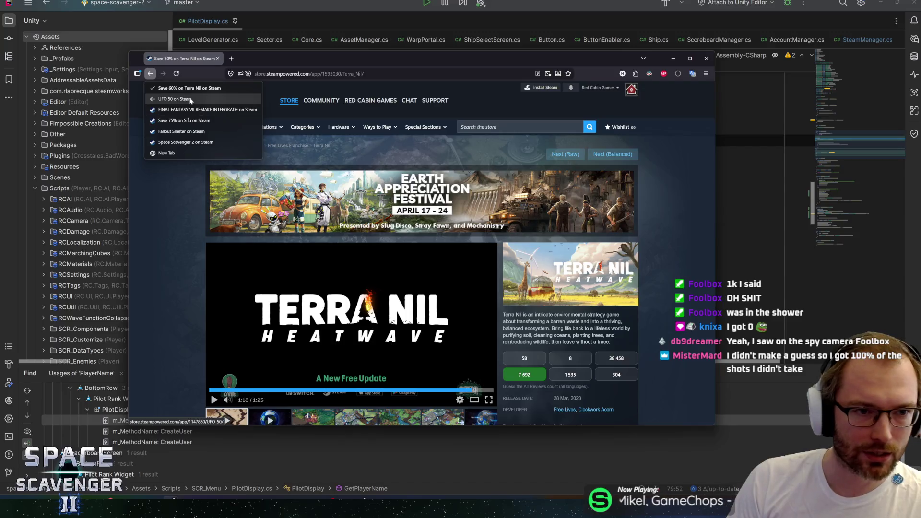
- Scroll through the Terra Nil store page, briefly selecting and clearing the price text
click(188, 61)
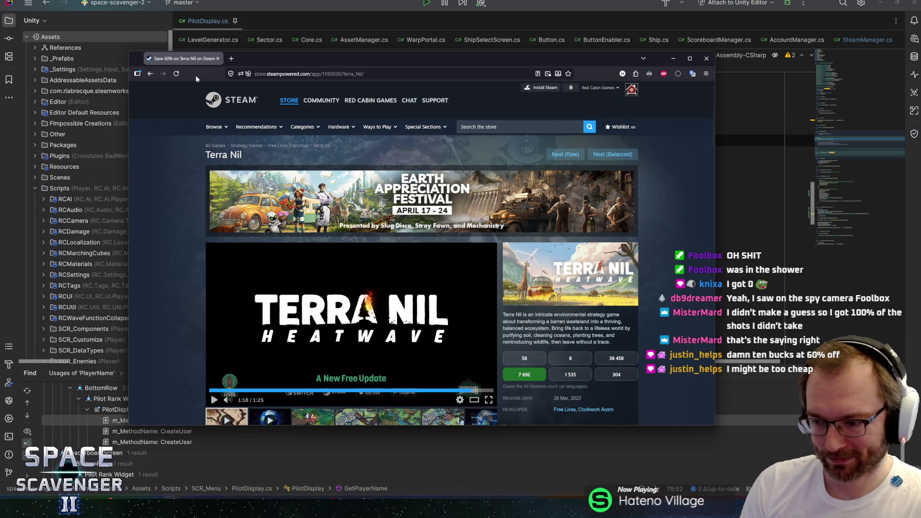
scroll(192, 182, down, 3)
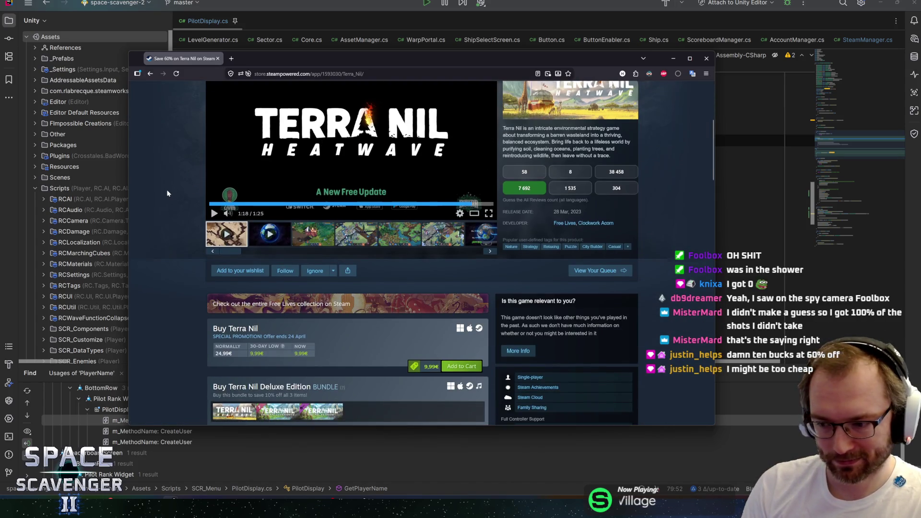
scroll(166, 189, up, 1)
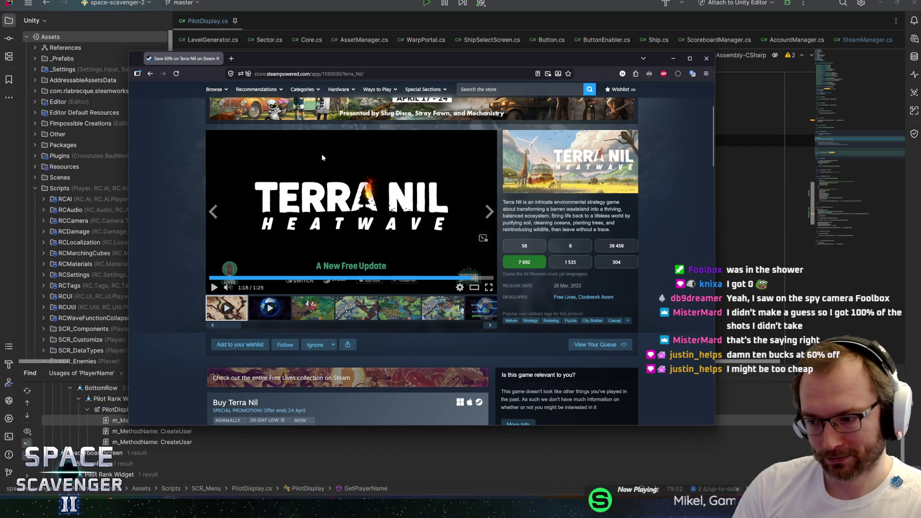
scroll(181, 275, down, 1)
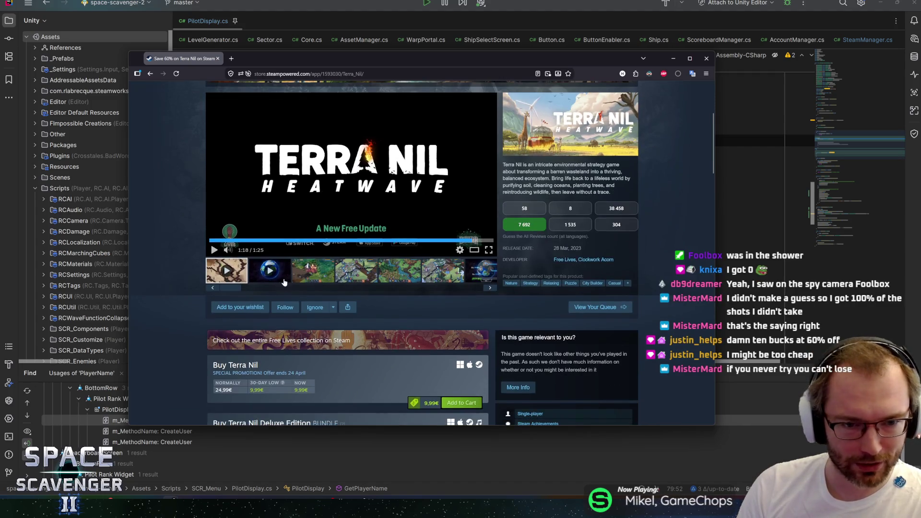
scroll(373, 391, down, 2)
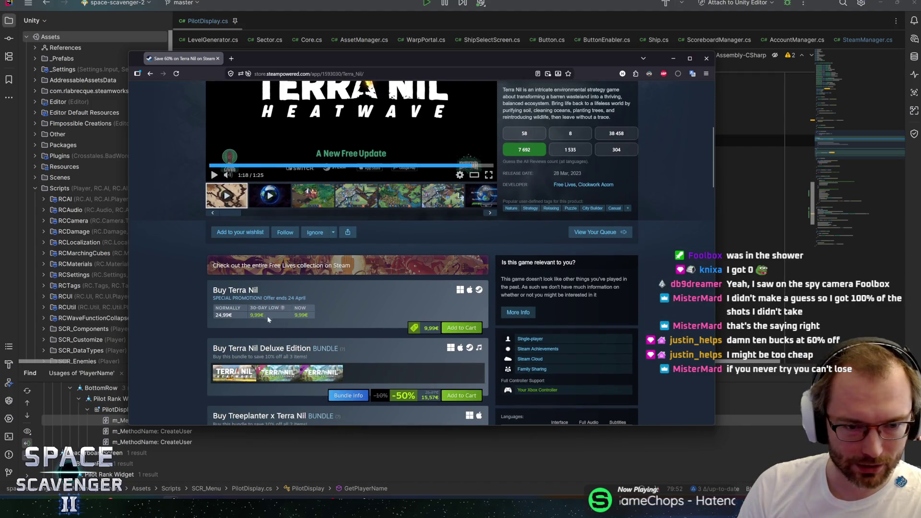
drag(222, 315, 312, 317)
click(338, 319)
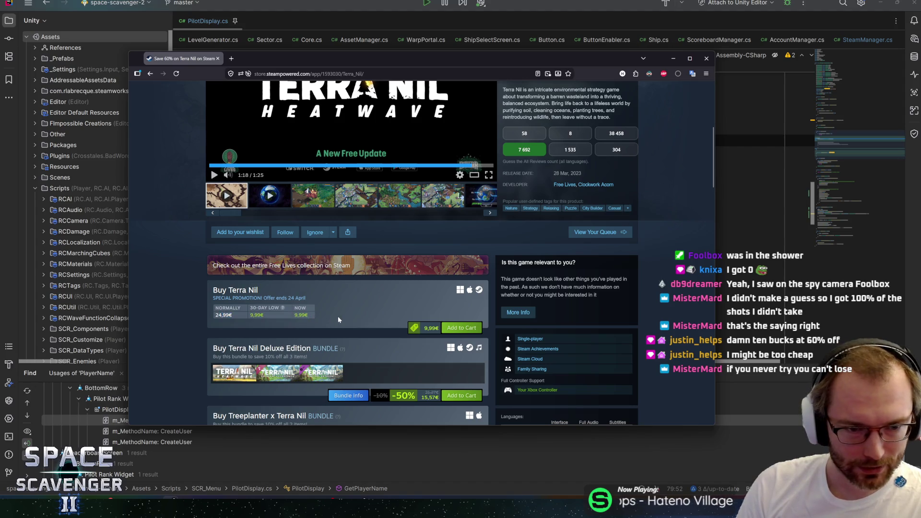
scroll(202, 311, down, 3)
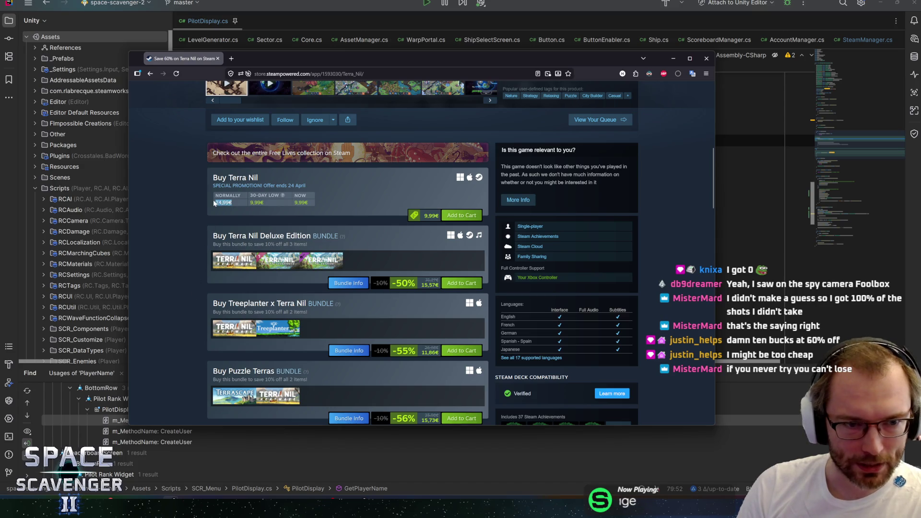
click(188, 218)
scroll(189, 219, up, 5)
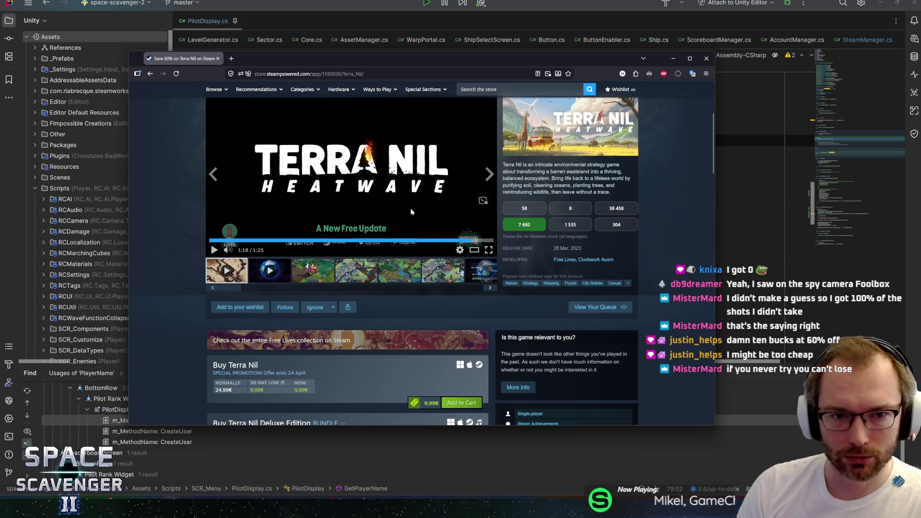
scroll(197, 360, down, 3)
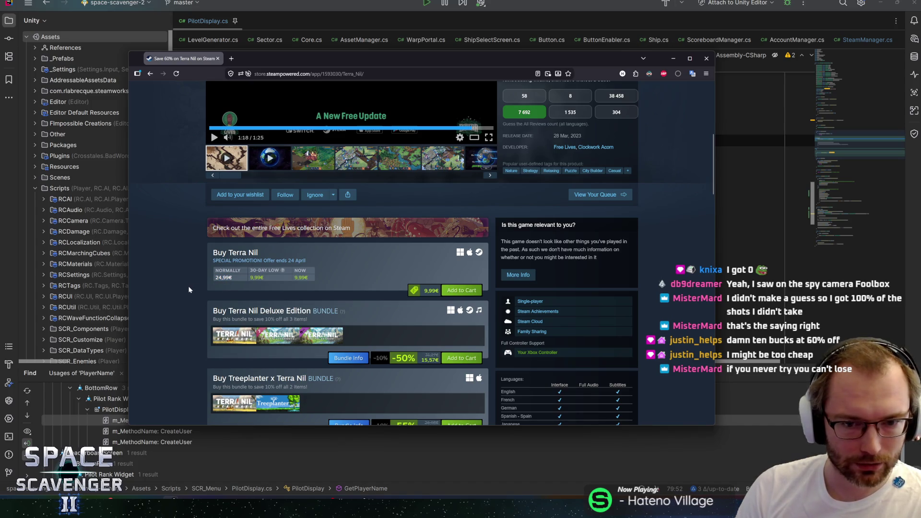
scroll(188, 289, up, 5)
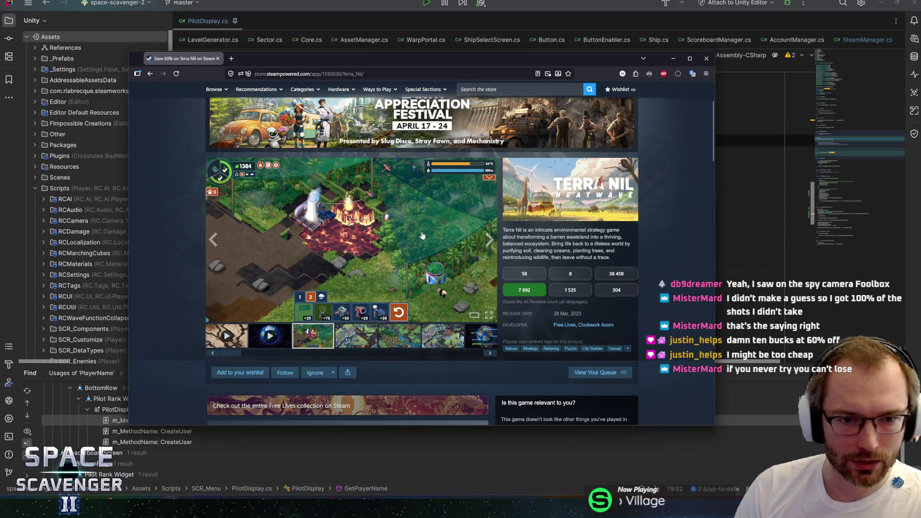
- Advance the screenshot carousel to the sixth screenshot, then close the Terra Nil store page
click(489, 240)
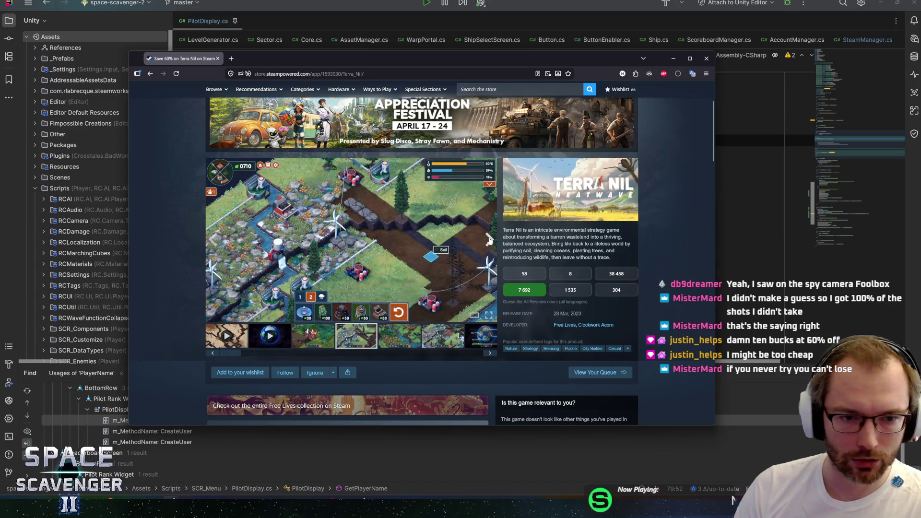
click(489, 240)
click(489, 240)
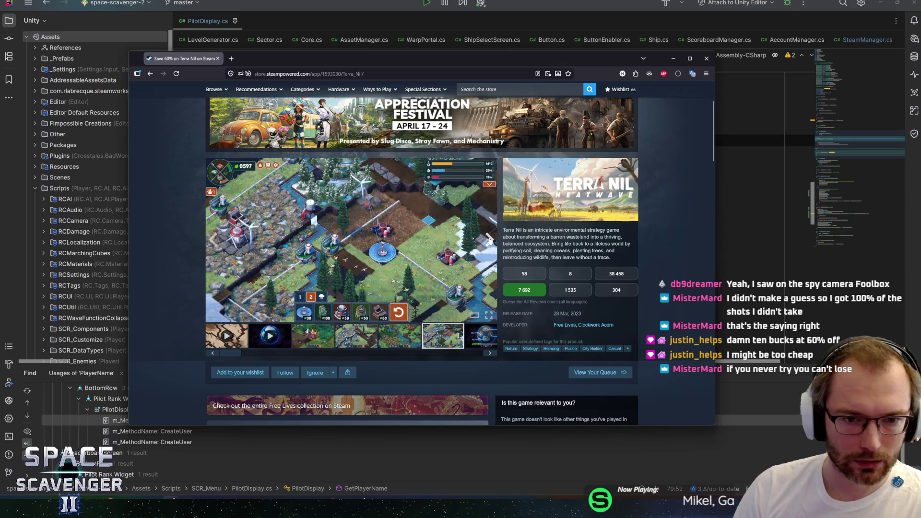
middle_click(192, 57)
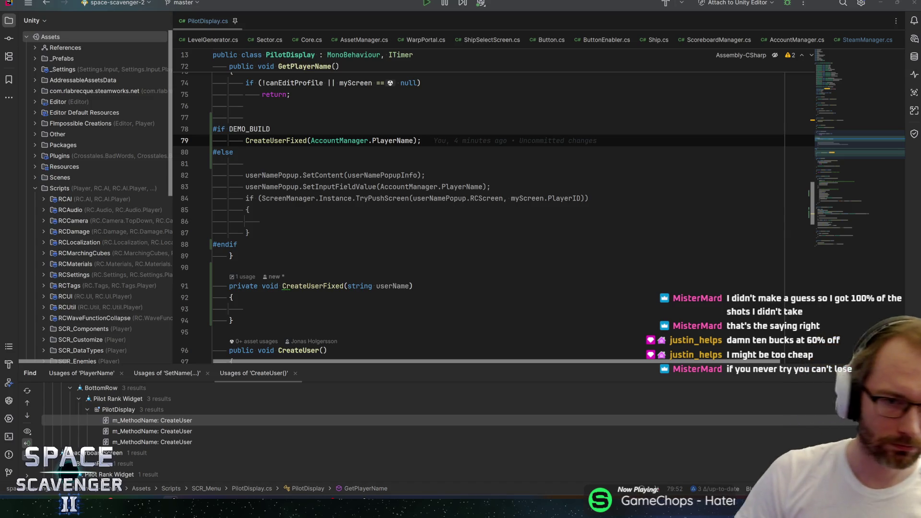
- Trace PlayerName's usages to SetName and its callers, ending at Core.cs's SetName call
ctrl+click(396, 146)
key(alt+F7)
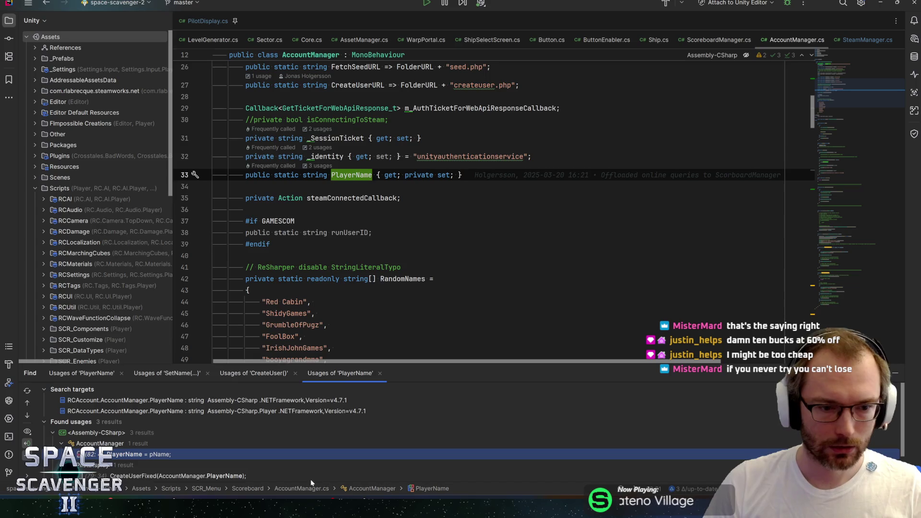
double_click(159, 455)
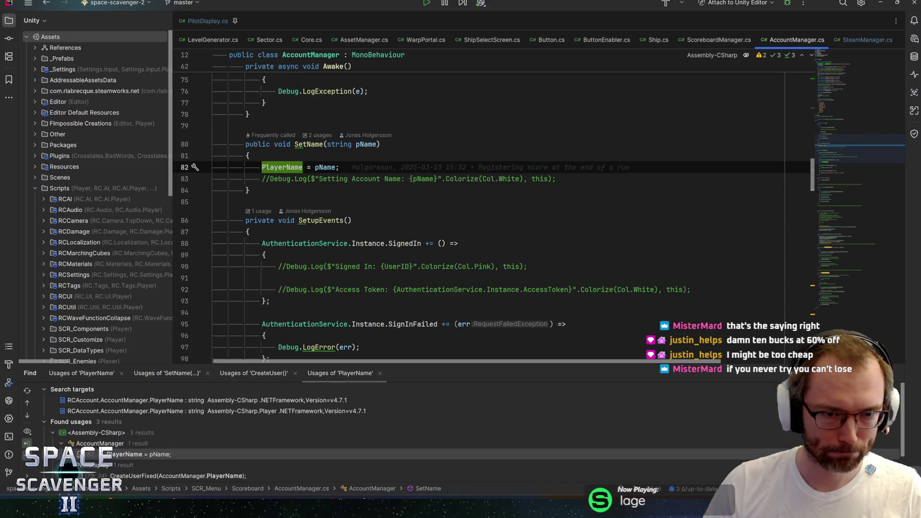
key(alt+Up)
key(alt+F7)
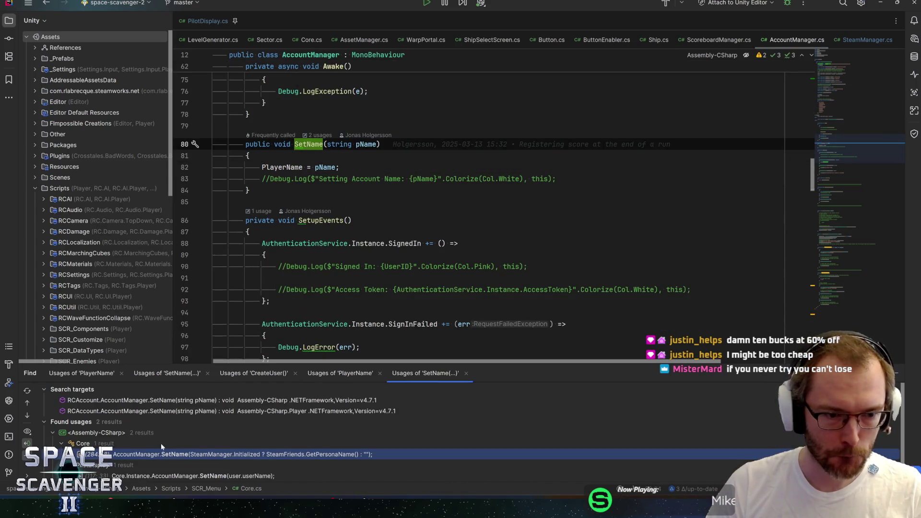
scroll(137, 455, down, 1)
double_click(156, 464)
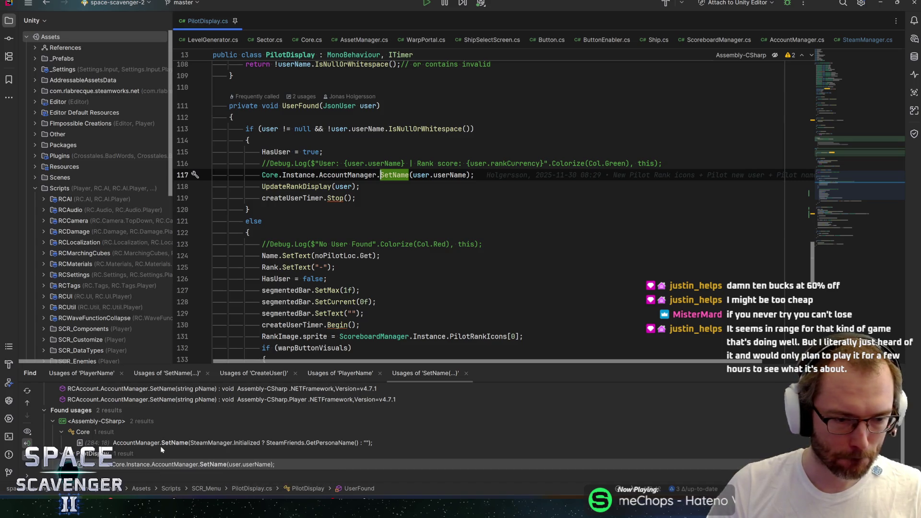
double_click(163, 443)
- Switch from Rider to the Unity editor
key(alt+Tab)
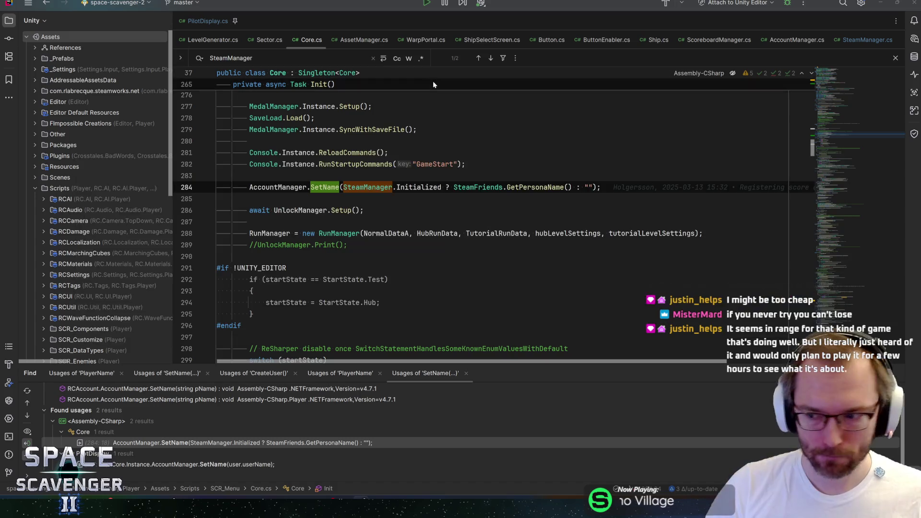
key(alt+Tab)
key(alt+Tab)
click(599, 198)
key(alt+Tab)
key(alt+Tab)
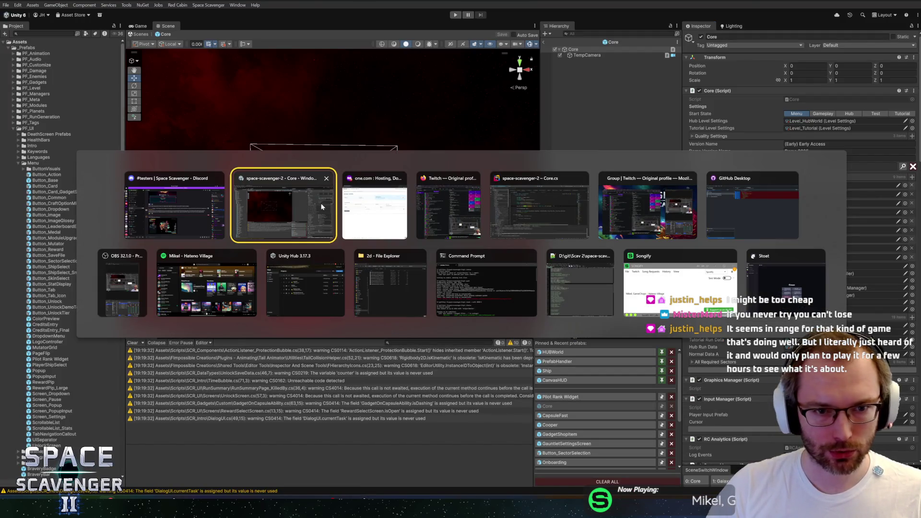
- Trim the Core's Demo Version Name to 'Demo', exit the prefab, and enter Play mode
click(283, 206)
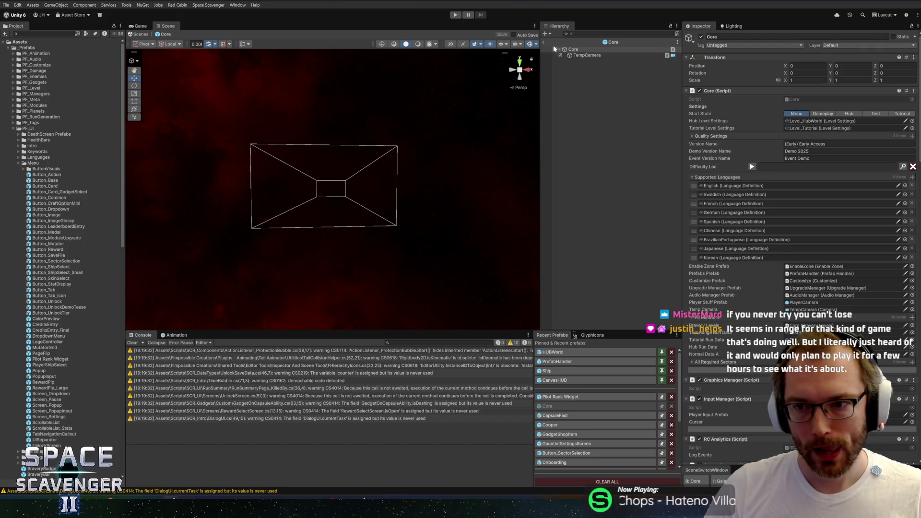
click(812, 151)
double_click(811, 150)
key(BackSpace)
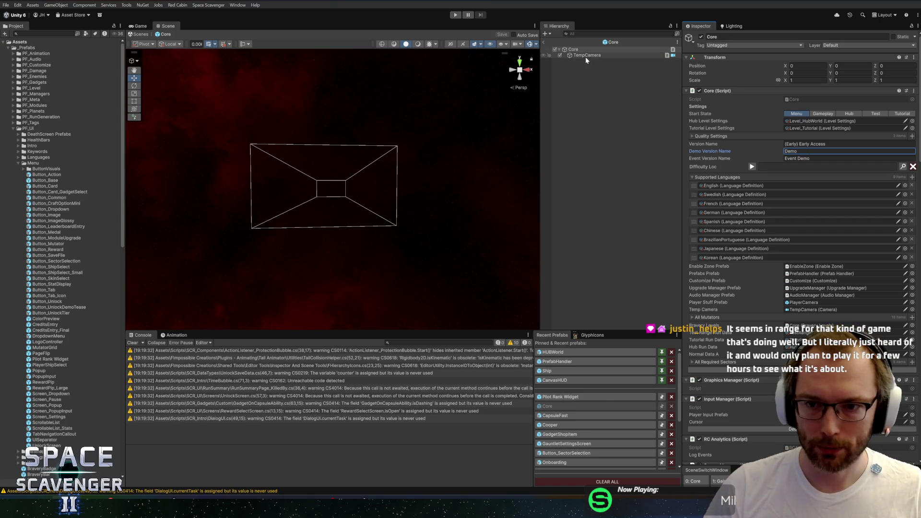
click(543, 41)
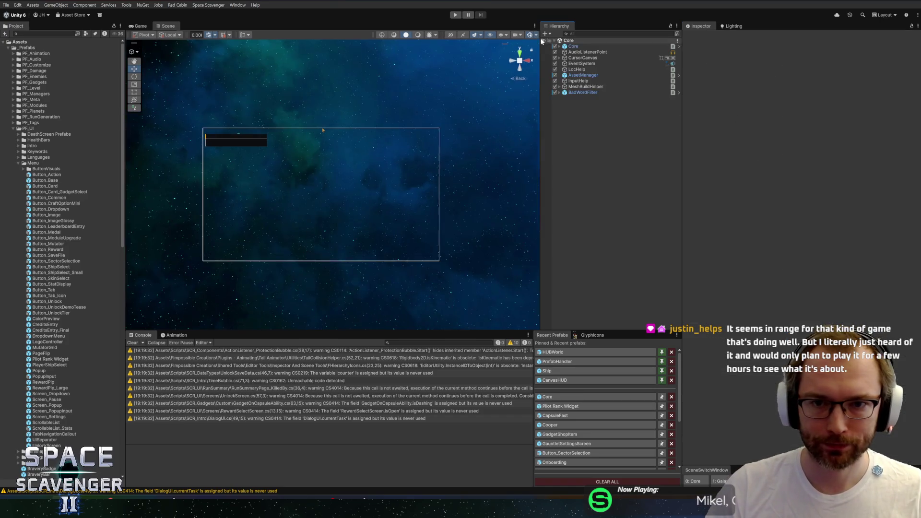
click(452, 18)
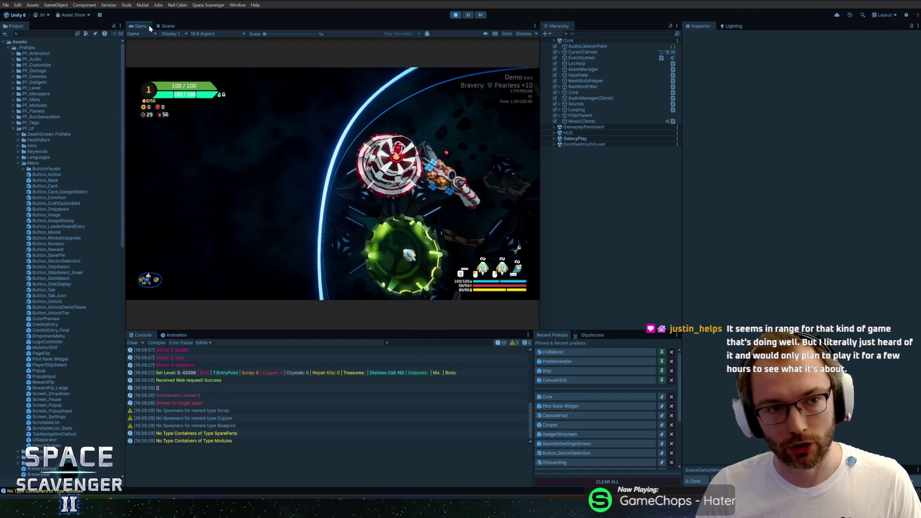
key(shift+space)
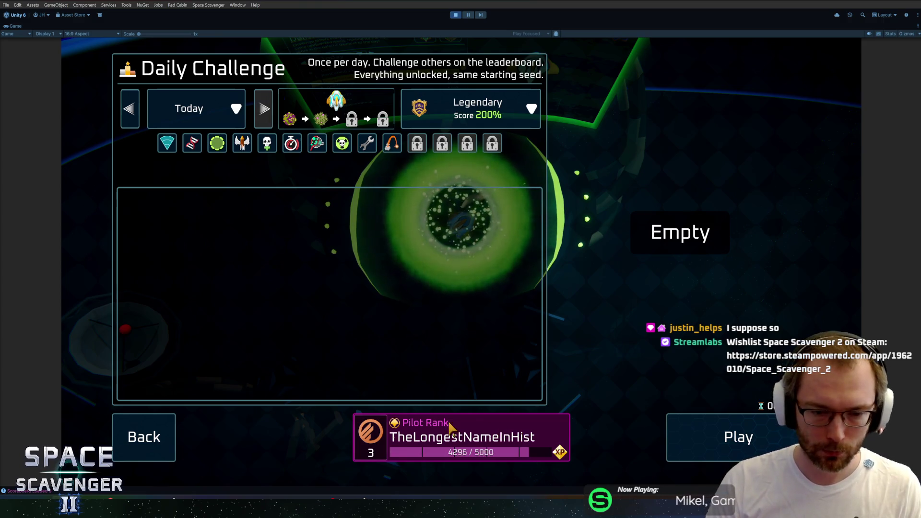
click(143, 441)
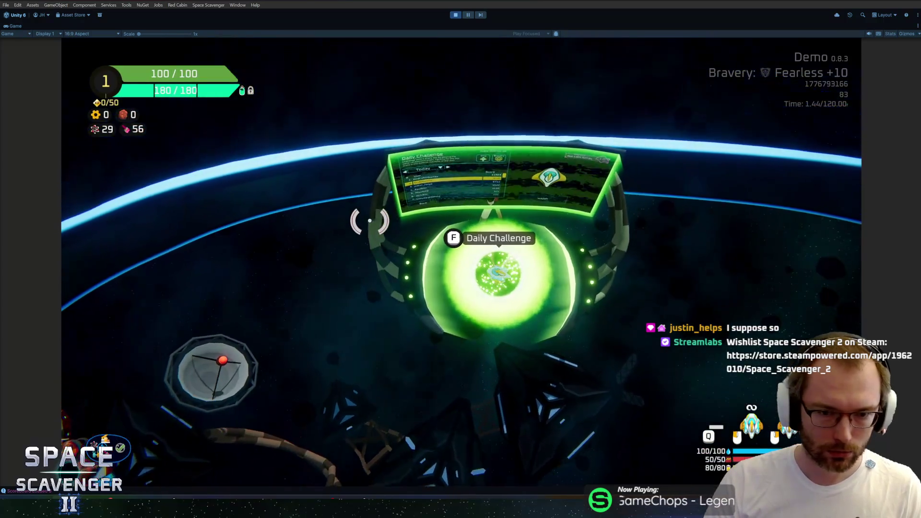
key(ctrl+p)
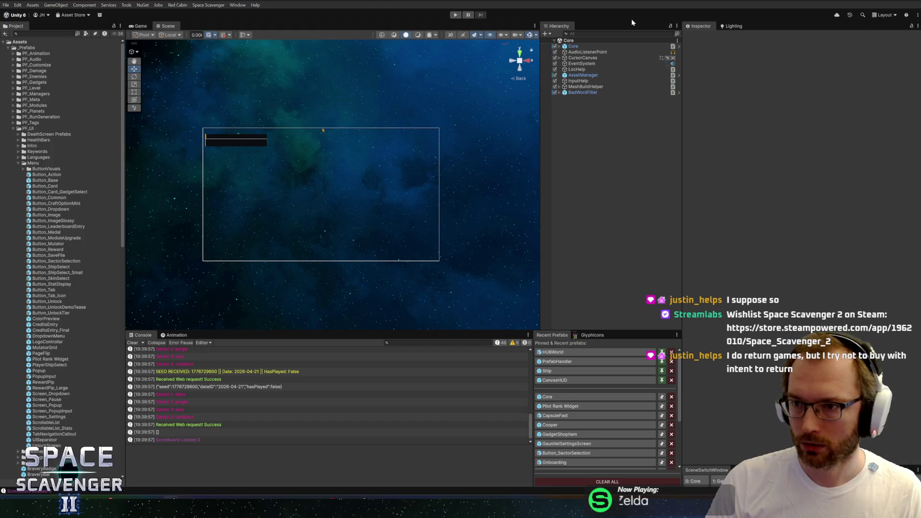
click(454, 14)
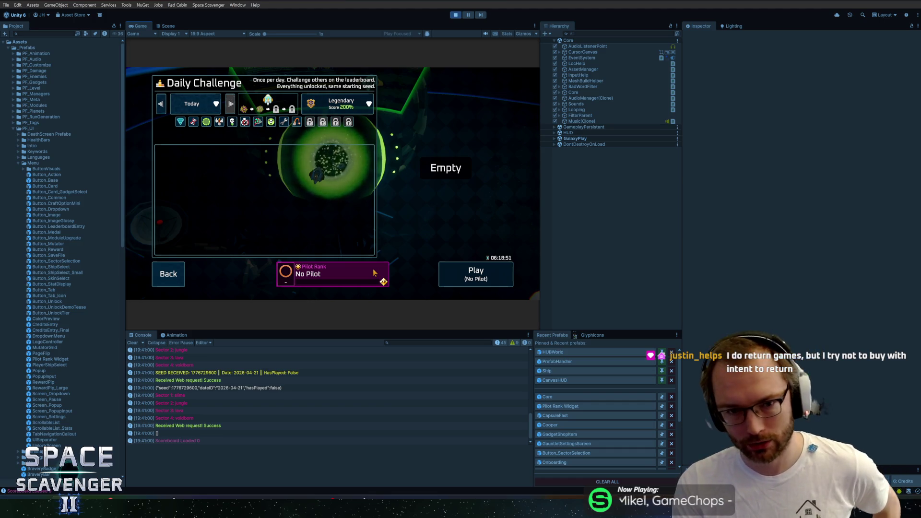
- Try the Daily Challenge with No Pilot, then go back to the hub
click(478, 273)
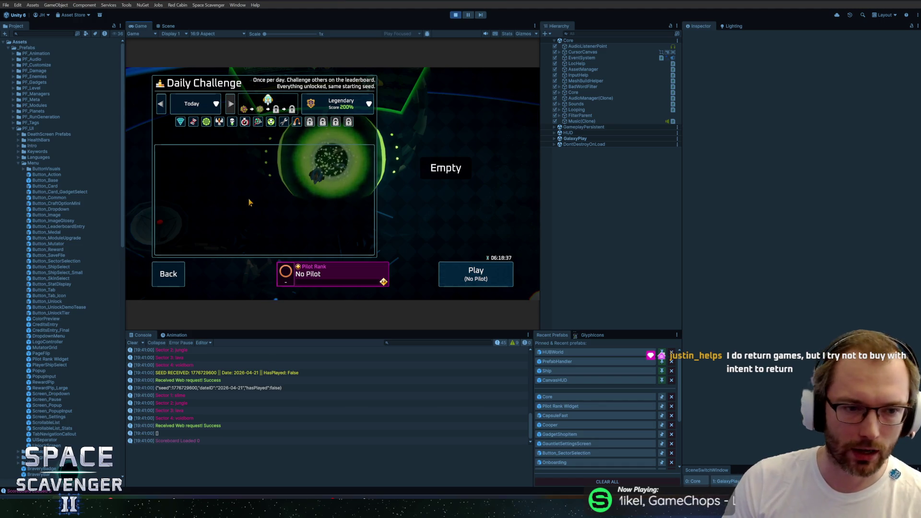
click(169, 274)
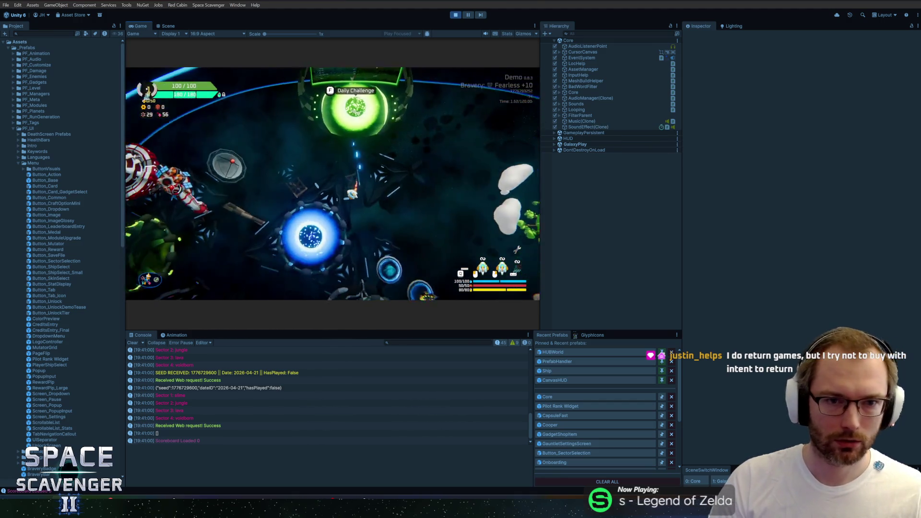
key(shift+space)
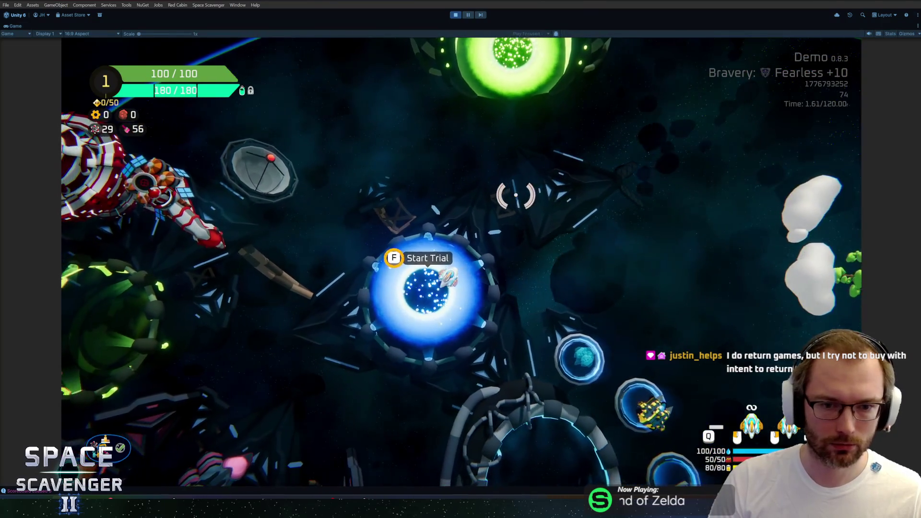
- Browse the trial, ship selection, Science Research and Daily Challenge menus in the hub
key(f)
key(Escape)
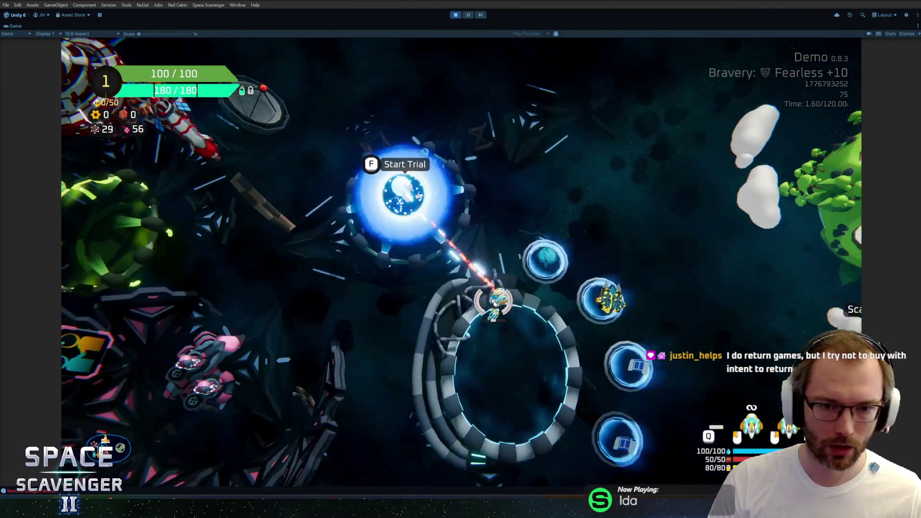
key(f)
key(Escape)
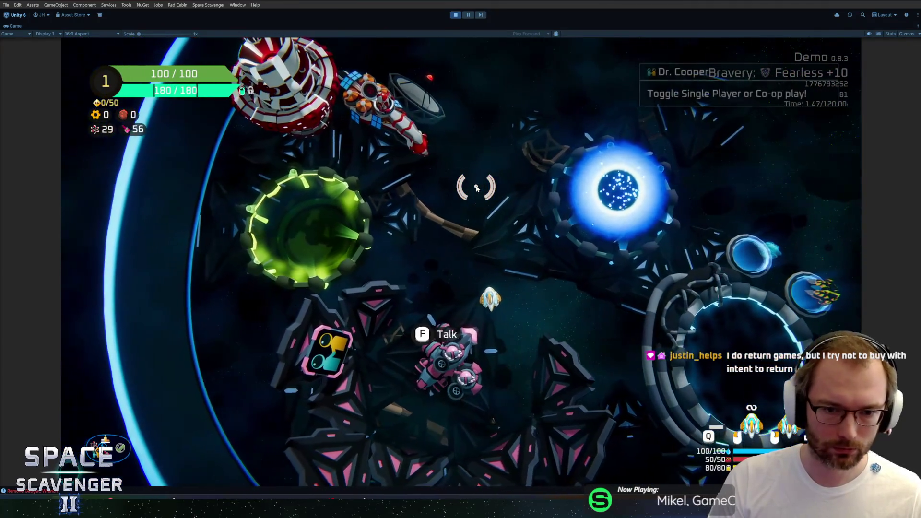
key(f)
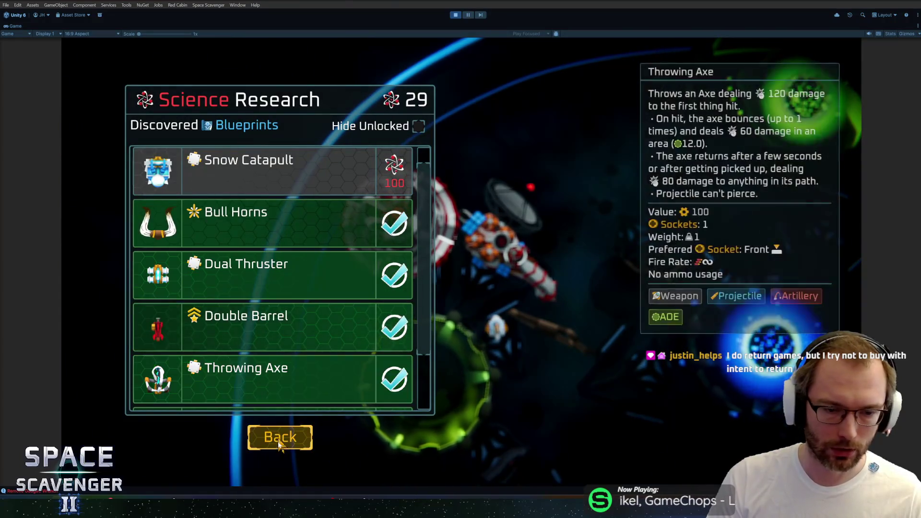
key(Escape)
key(w)
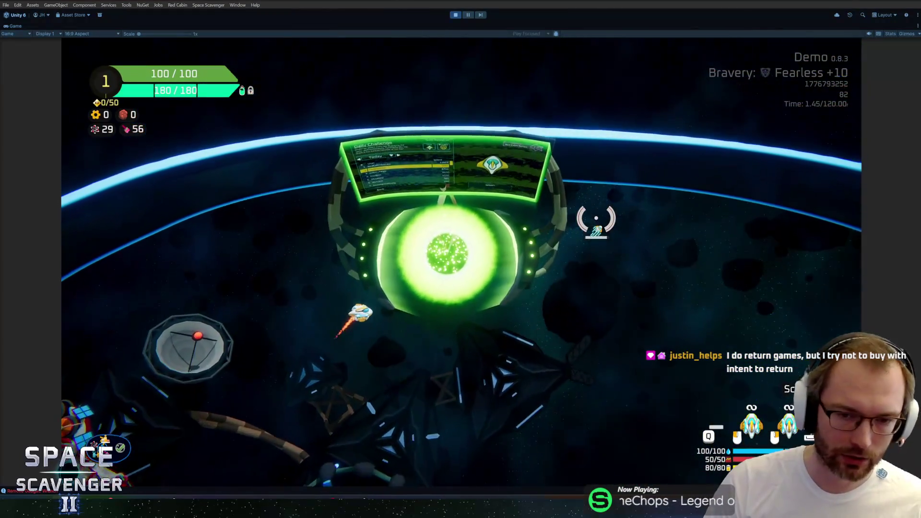
key(f)
key(Escape)
key(s)
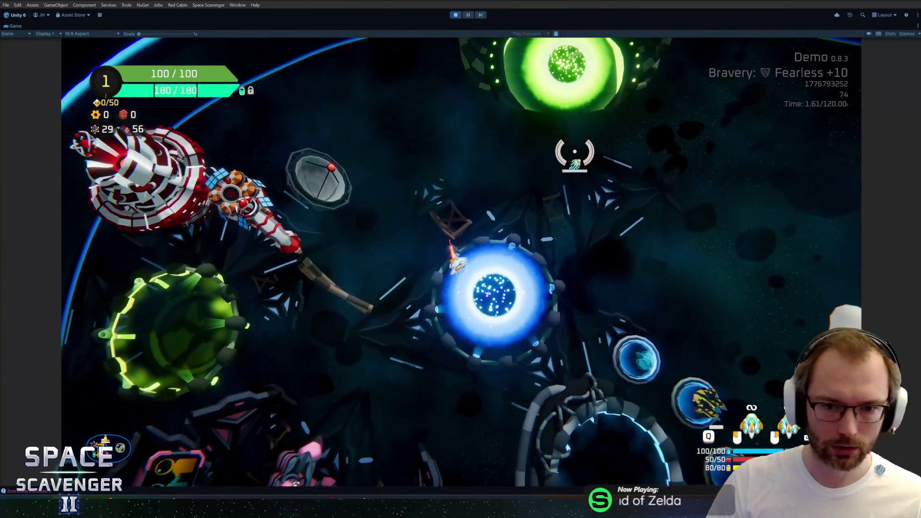
- Raise bravery from Fearless +10 to Legendary +10, confirm, and stop Play mode
key(f)
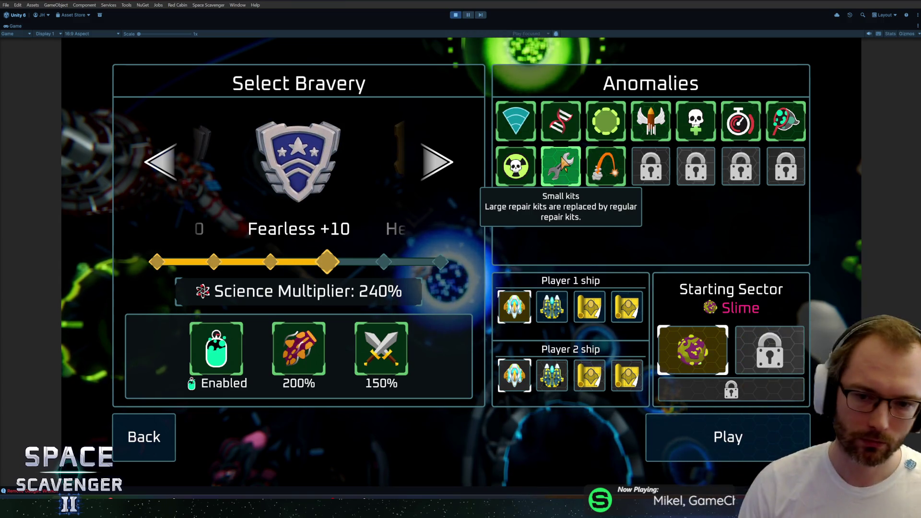
click(448, 161)
click(449, 162)
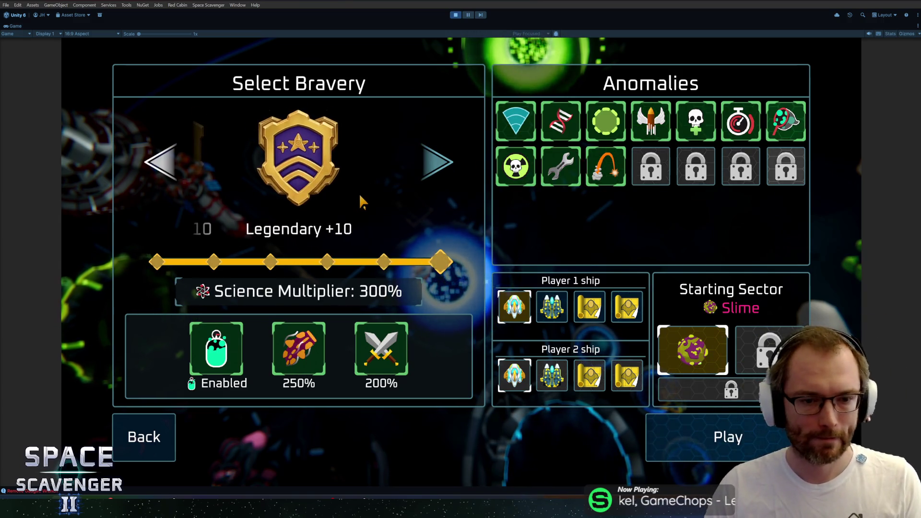
key(Return)
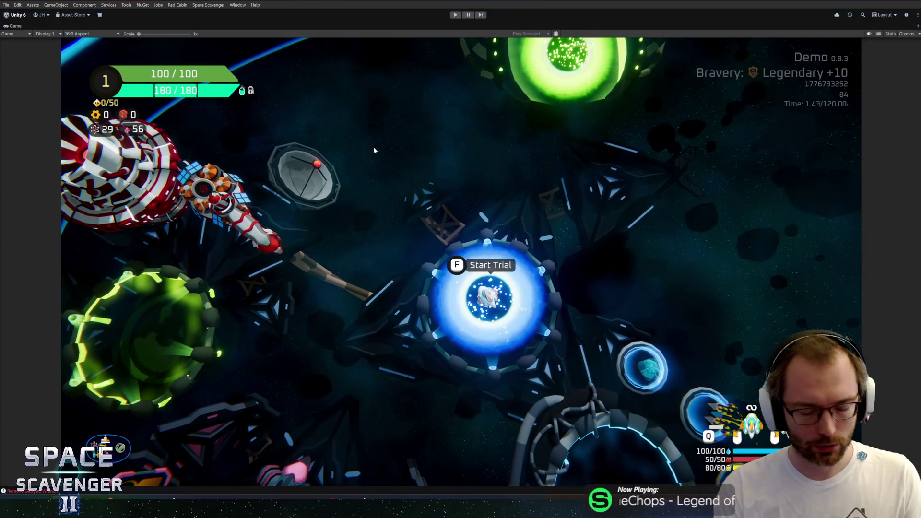
key(ctrl+p)
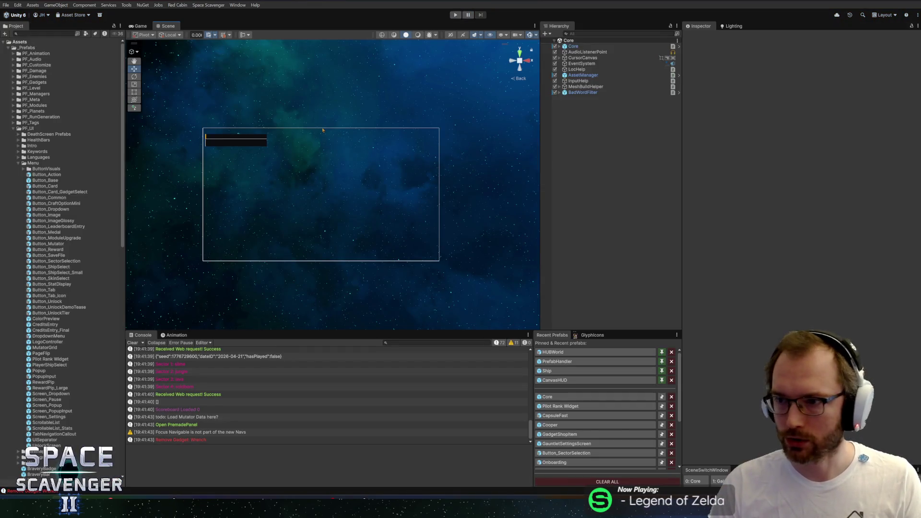
key(alt+Tab)
key(alt+Tab)
key(alt+Tab)
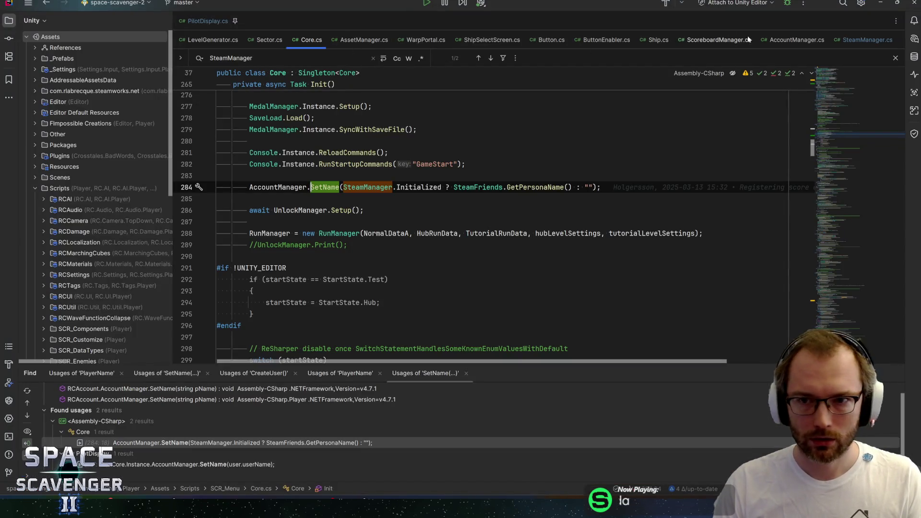
- Open PilotDisplay.cs and locate the empty CreateUserFixed method called under DEMO_BUILD
click(206, 21)
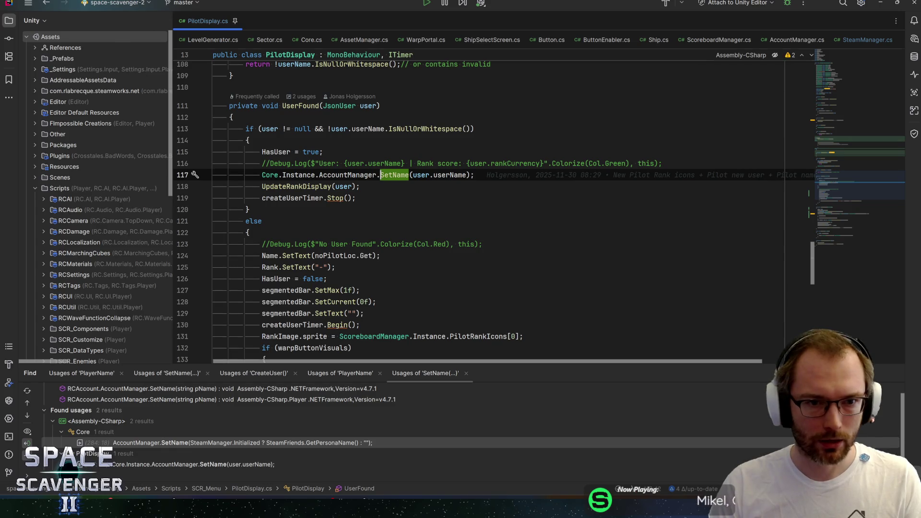
scroll(480, 211, up, 5)
scroll(479, 211, up, 7)
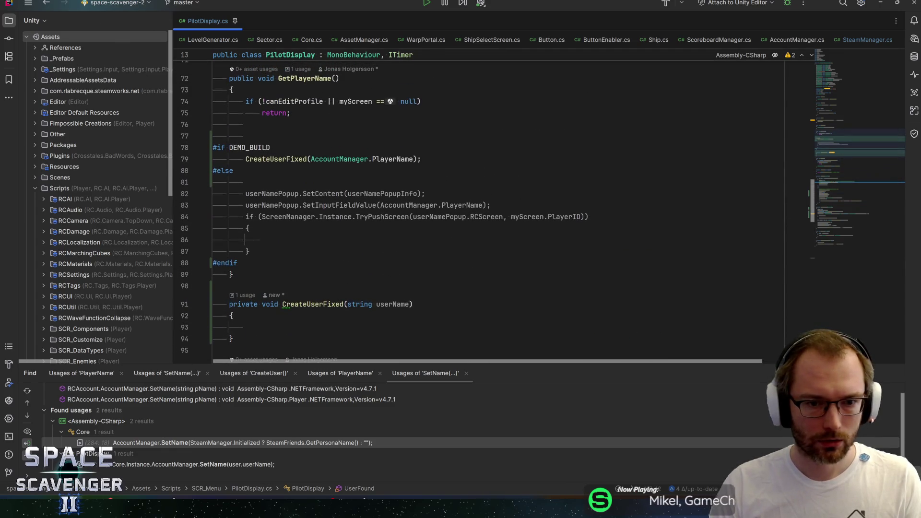
scroll(479, 215, down, 2)
click(288, 226)
scroll(480, 216, up, 2)
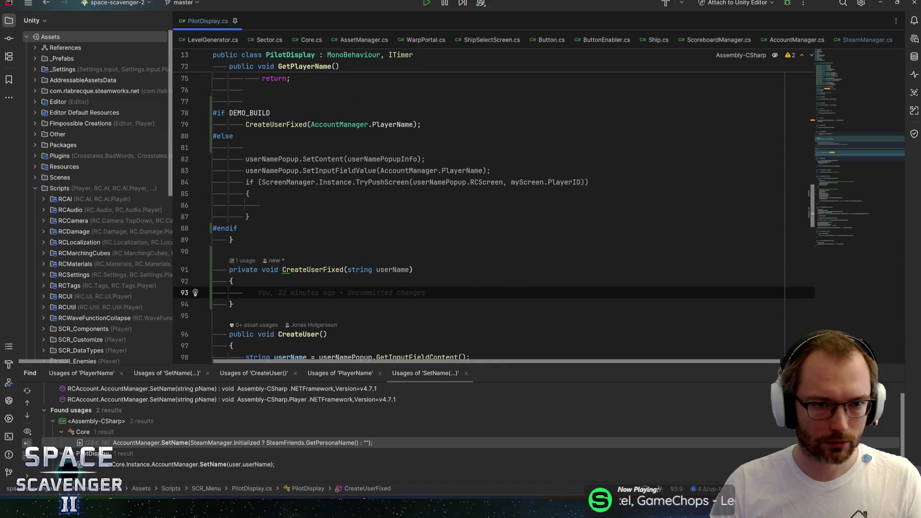
click(274, 124)
scroll(480, 211, down, 4)
- Copy the ScoreboardManager CreateUser statement into the empty CreateUserFixed body
drag(246, 276, 495, 276)
key(ctrl+c)
click(246, 154)
key(ctrl+v)
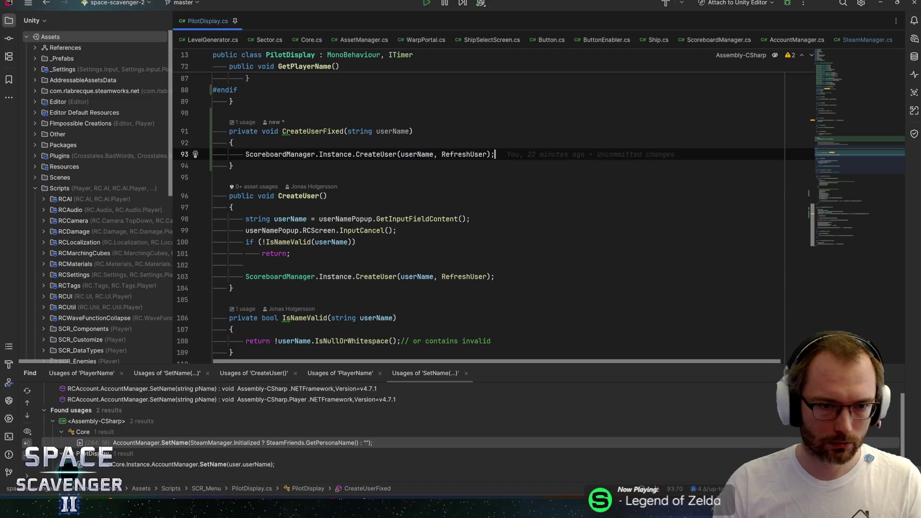
key(Down)
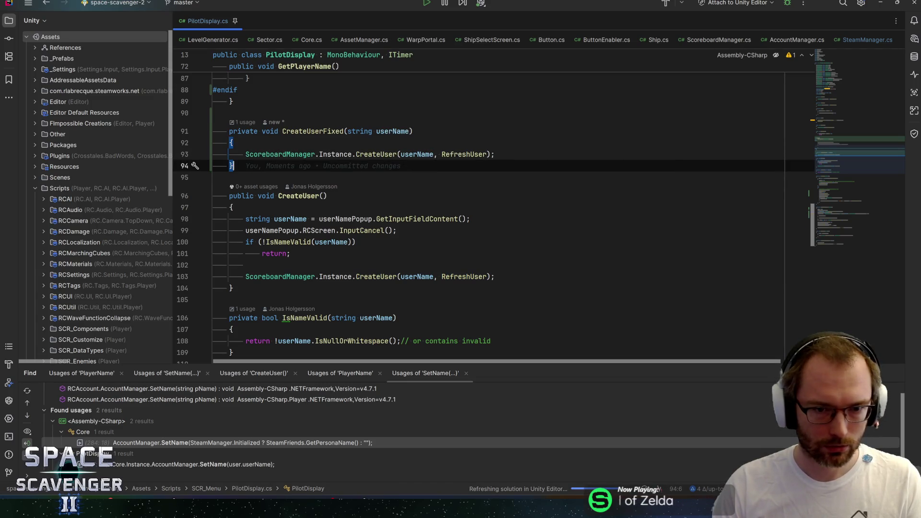
- Review where userName is used in CreateUser and the #else directive, then return to Unity
click(232, 288)
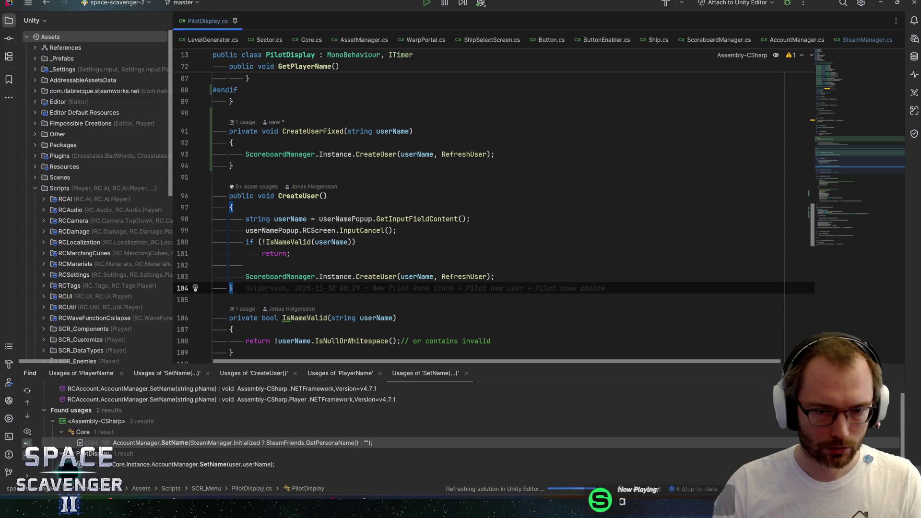
click(290, 219)
scroll(480, 216, up, 3)
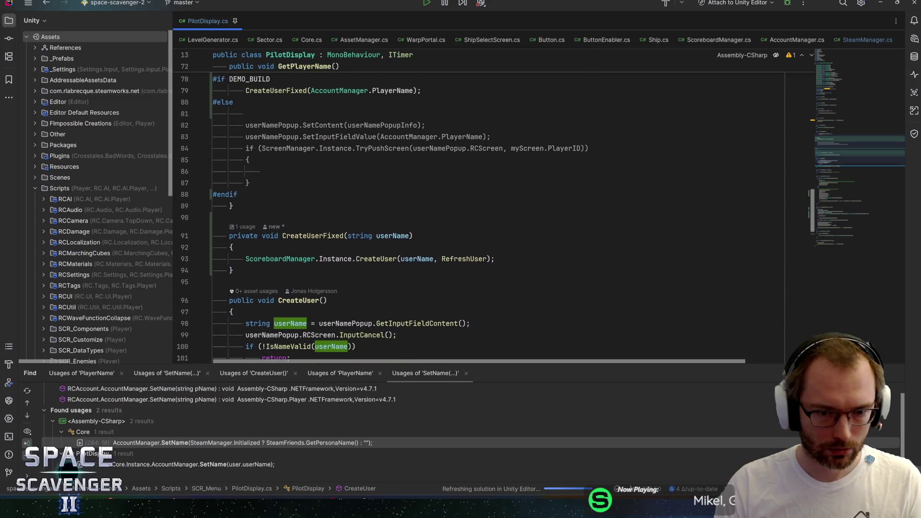
scroll(480, 216, up, 3)
click(233, 205)
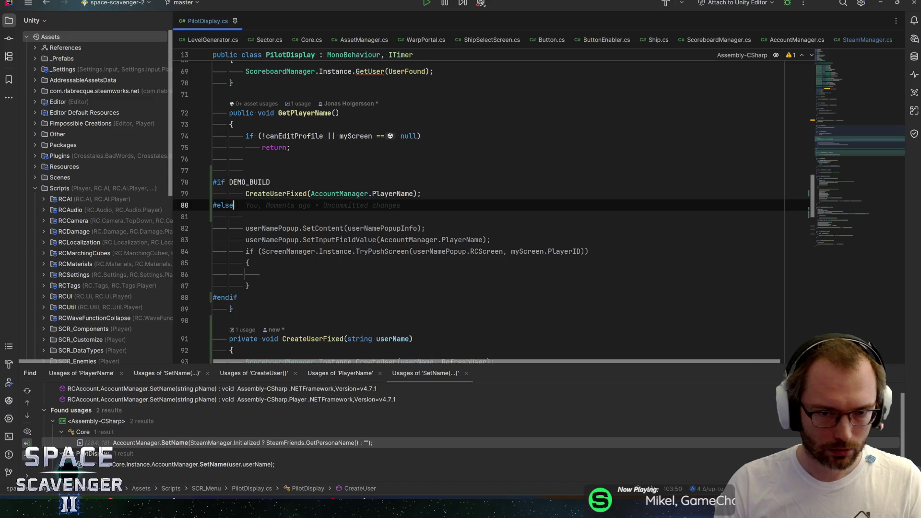
key(alt+Tab)
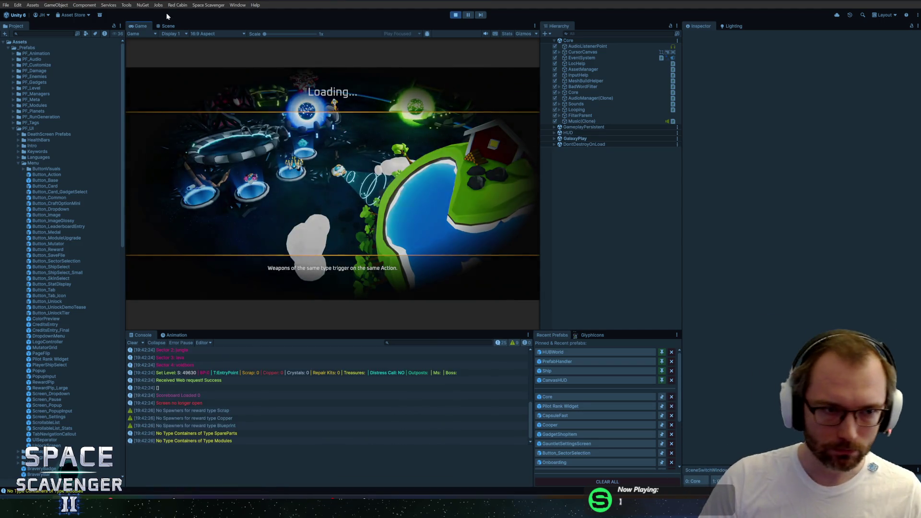
- In the maximized game, check the Daily Challenge, quit to the main menu, and dismiss the welcome message
double_click(149, 24)
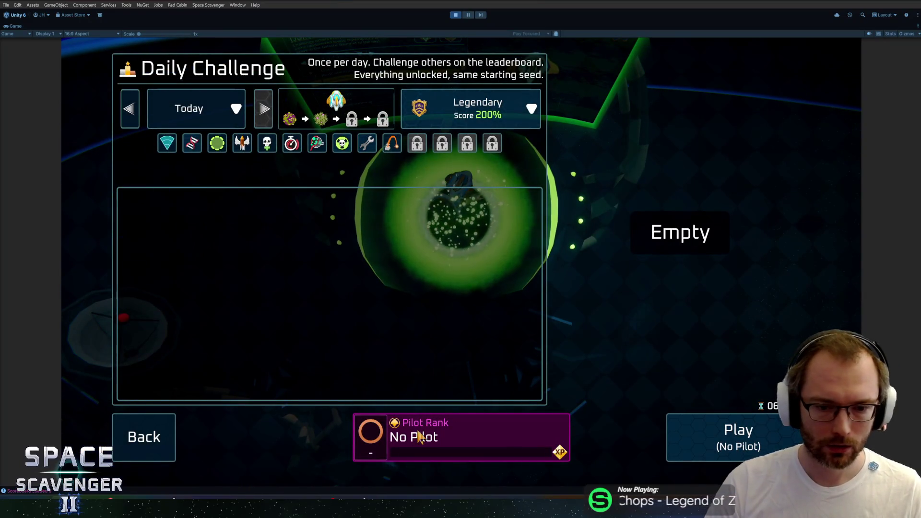
key(Escape)
key(Escape)
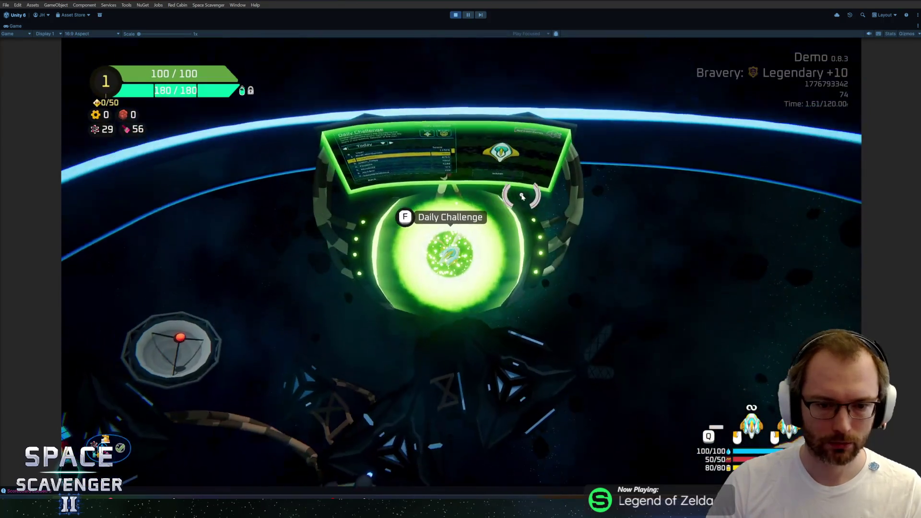
key(Escape)
click(178, 420)
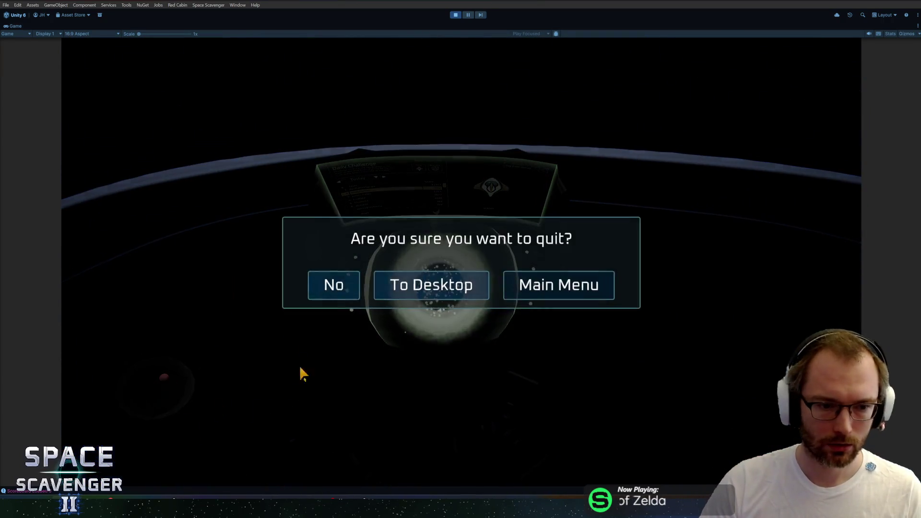
click(569, 284)
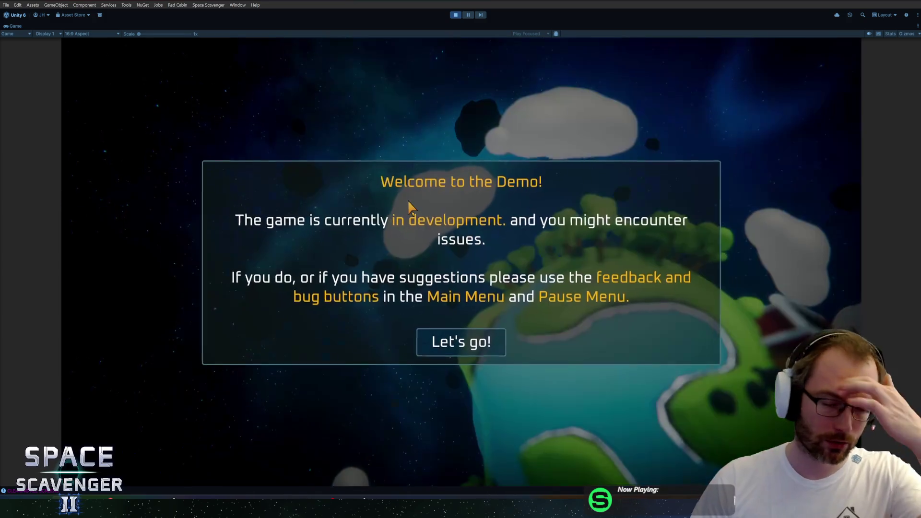
click(467, 346)
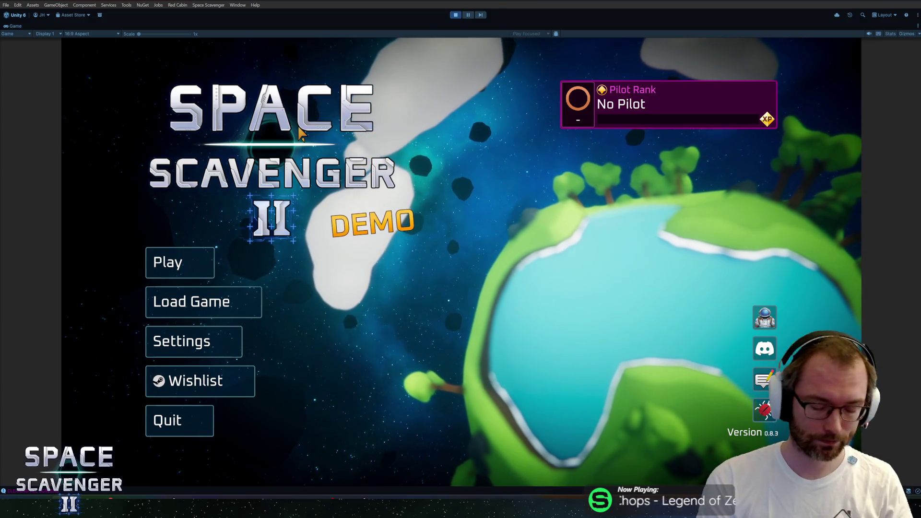
key(alt+Tab)
click(291, 113)
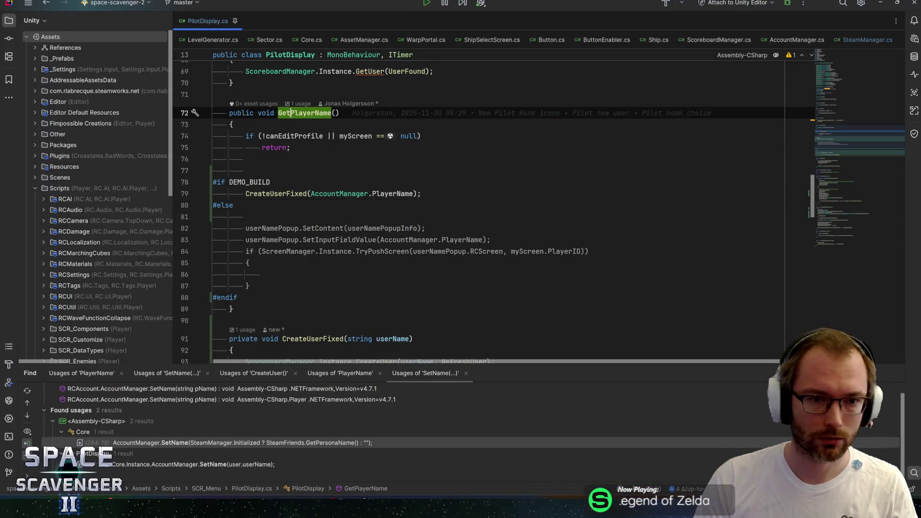
scroll(479, 192, up, 4)
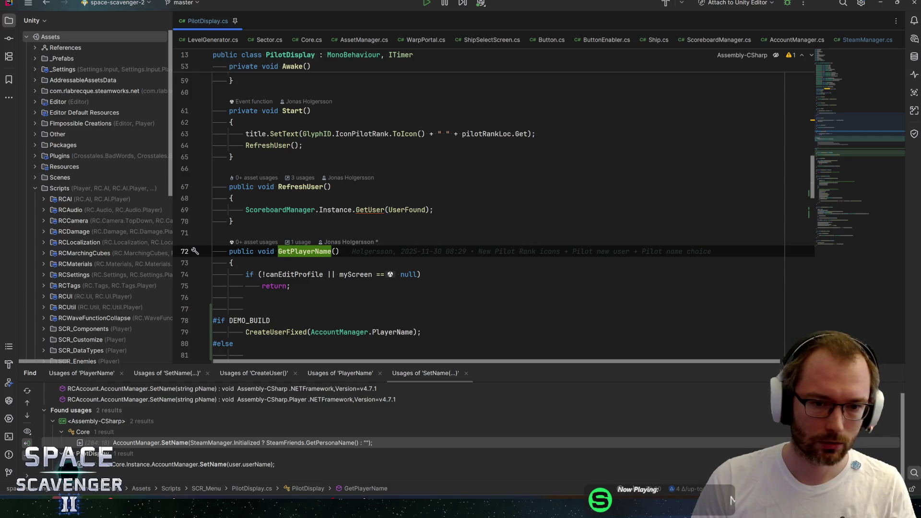
click(294, 274)
scroll(479, 206, up, 8)
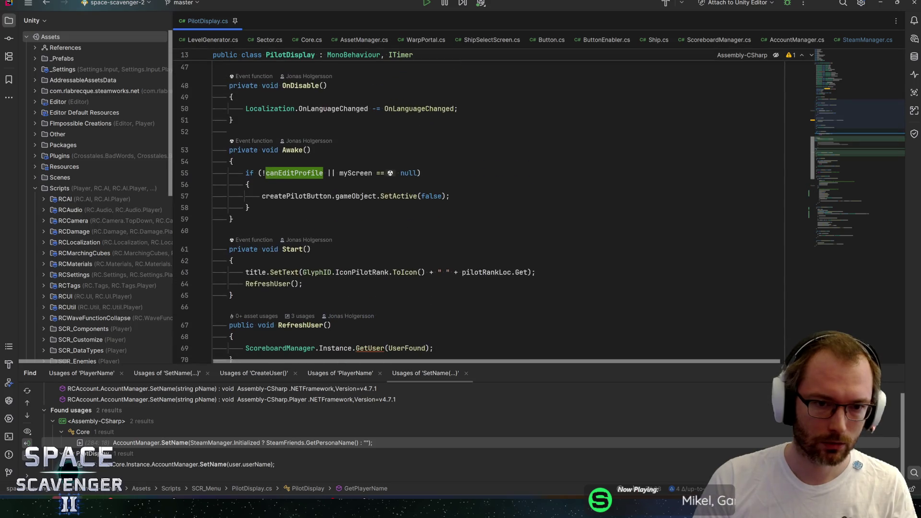
scroll(479, 206, down, 4)
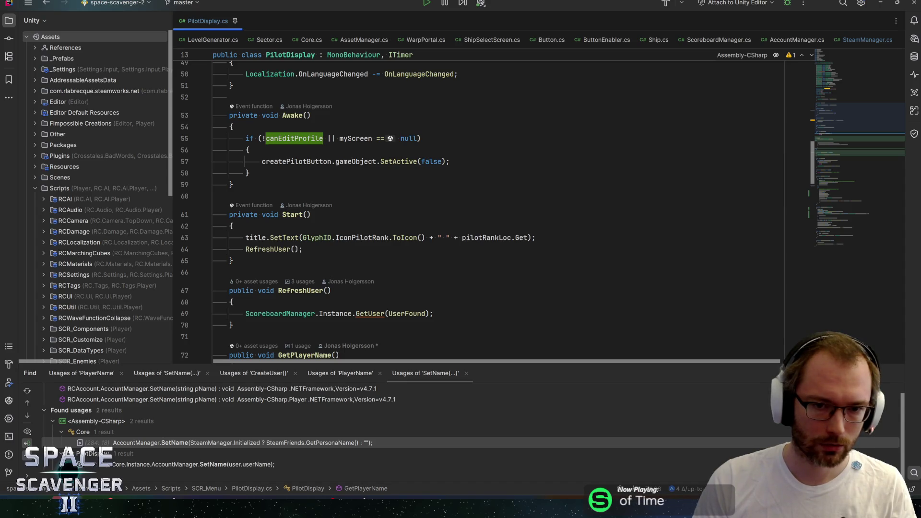
double_click(278, 161)
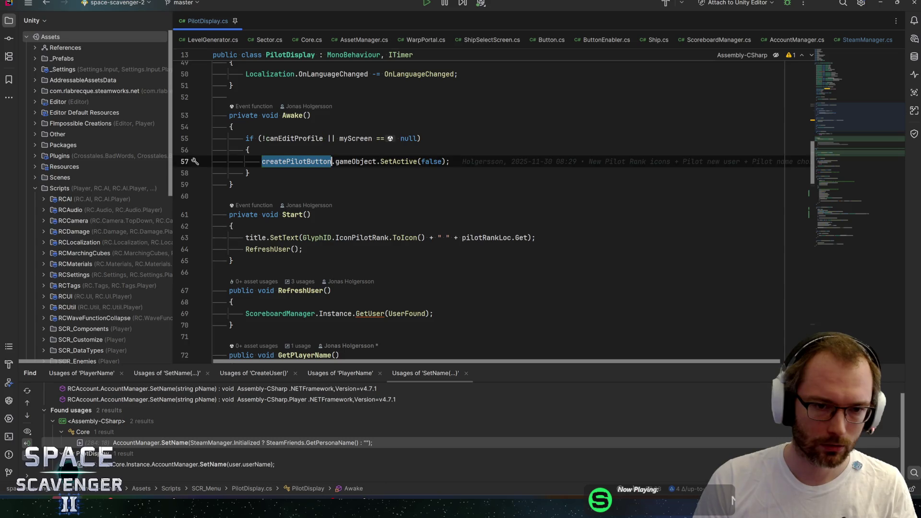
key(ctrl+f)
key(Return)
key(Return)
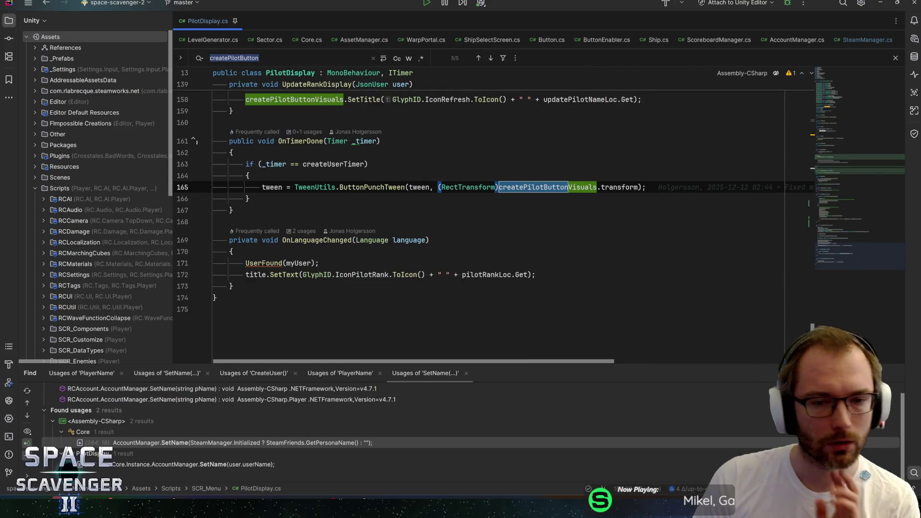
key(Return)
key(Return)
key(Return)
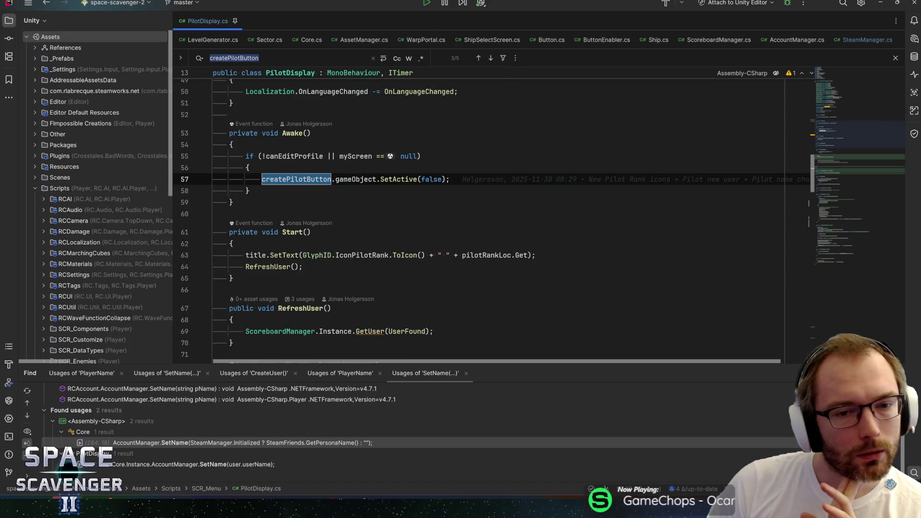
scroll(479, 216, down, 5)
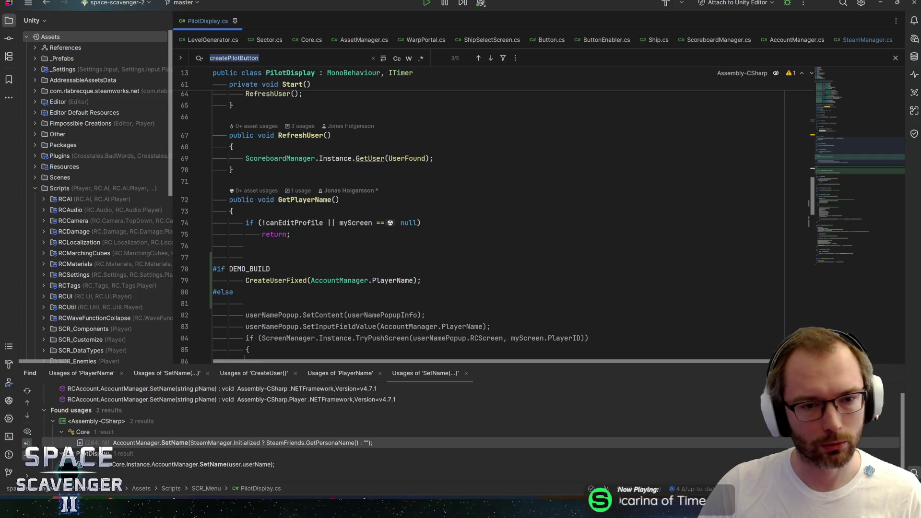
double_click(305, 200)
scroll(480, 215, up, 2)
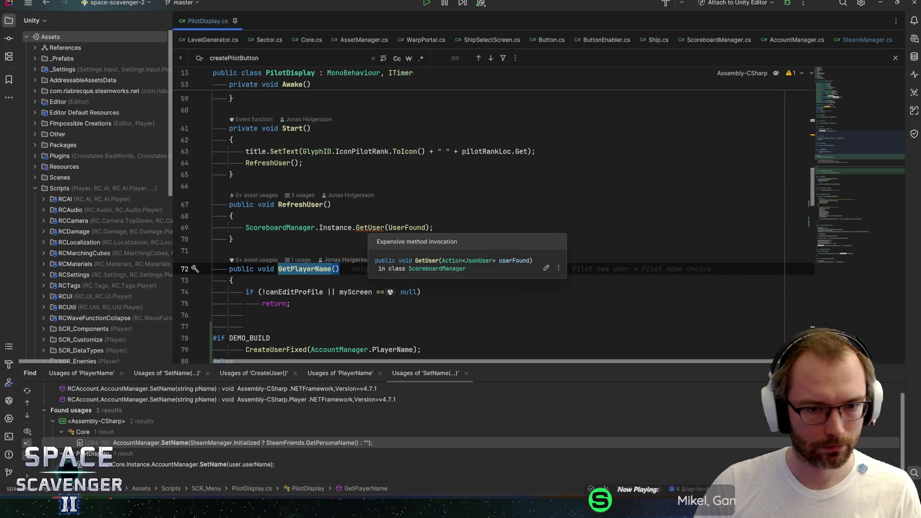
ctrl+click(407, 227)
key(ctrl+alt+Left)
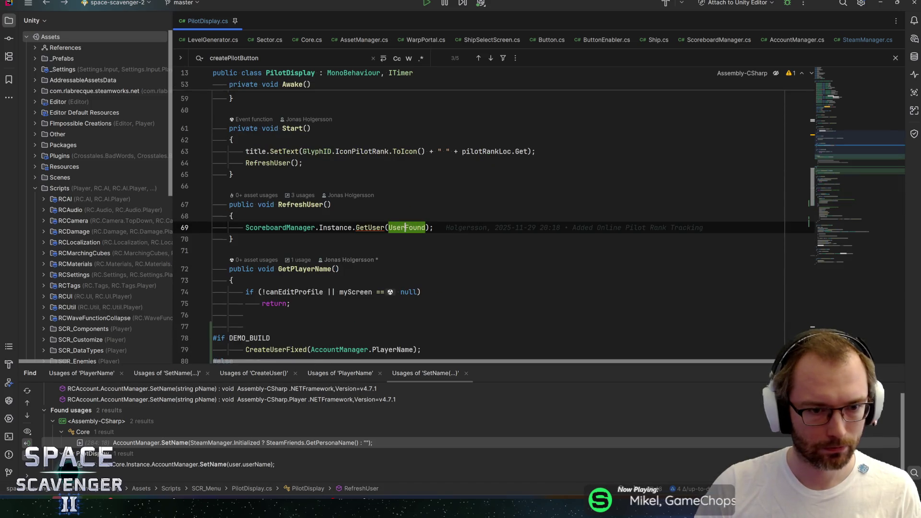
ctrl+click(369, 228)
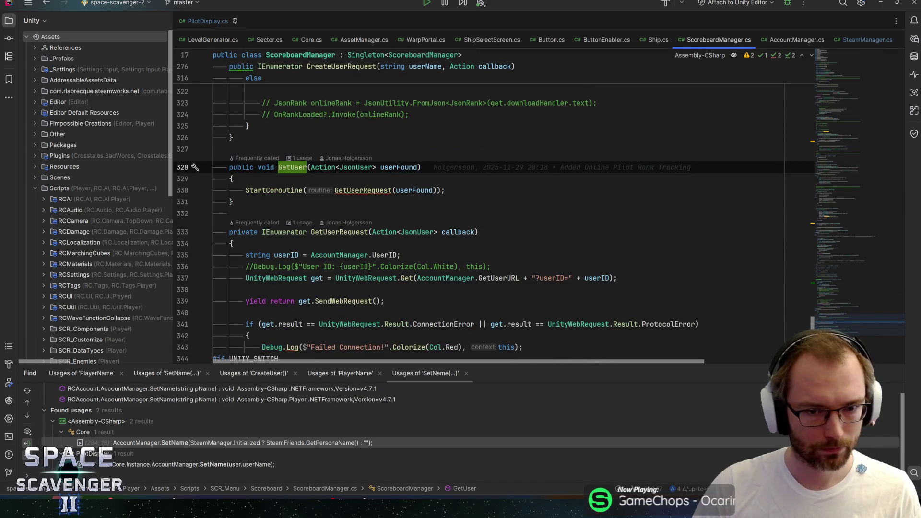
key(ctrl+alt+Left)
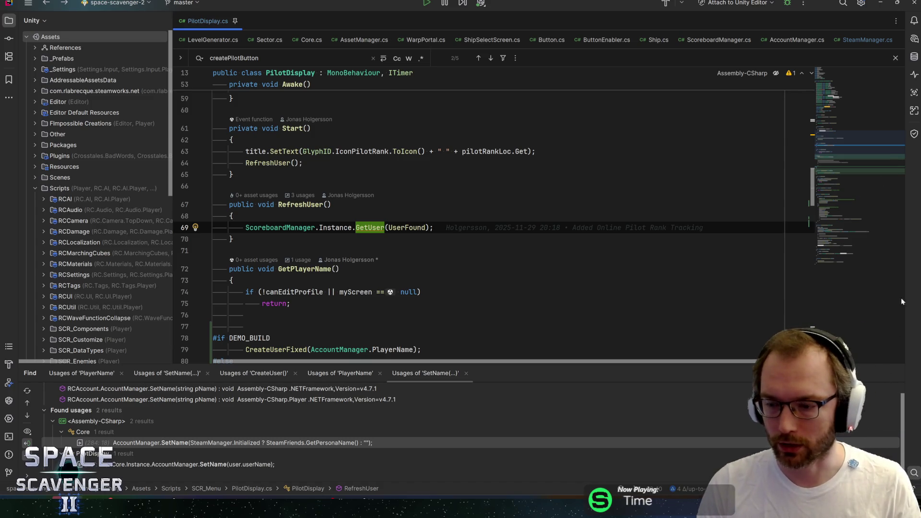
key(alt+Tab)
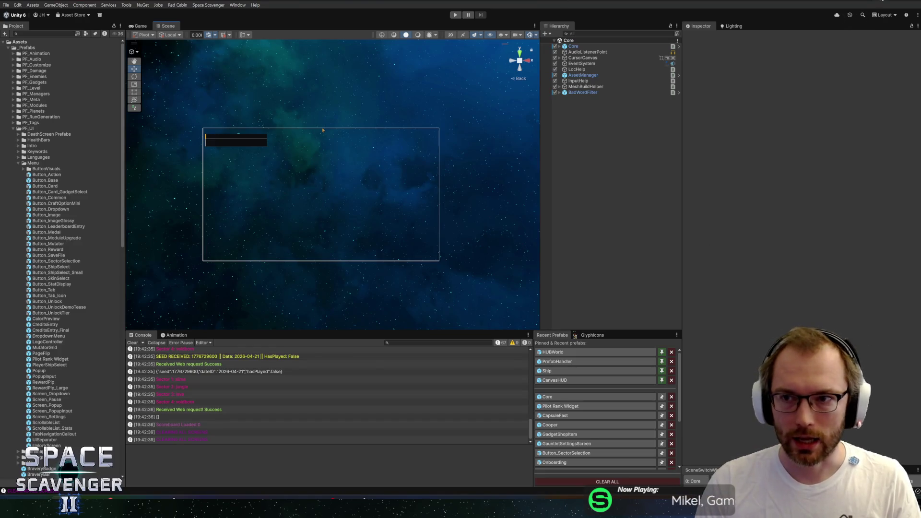
key(alt+Tab)
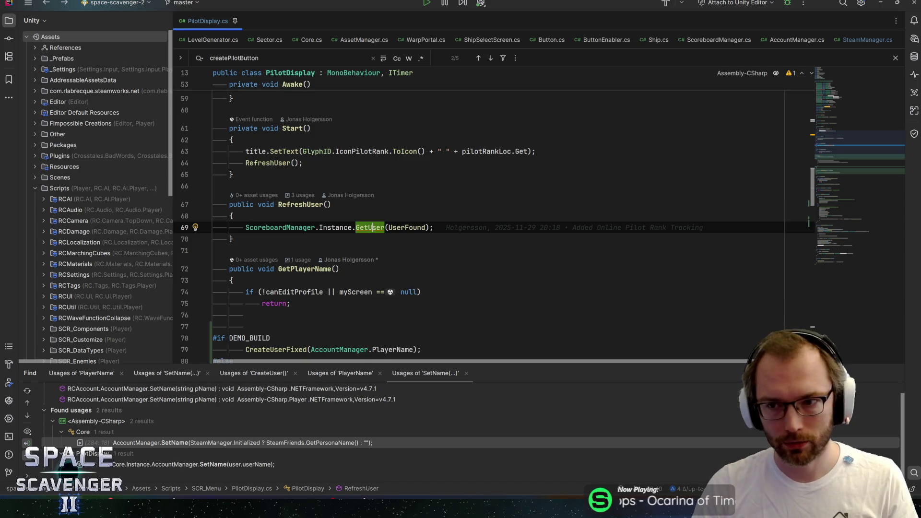
mouse_move(854, 147)
mouse_down()
mouse_move(845, 160)
mouse_move(846, 91)
mouse_move(866, 129)
mouse_up()
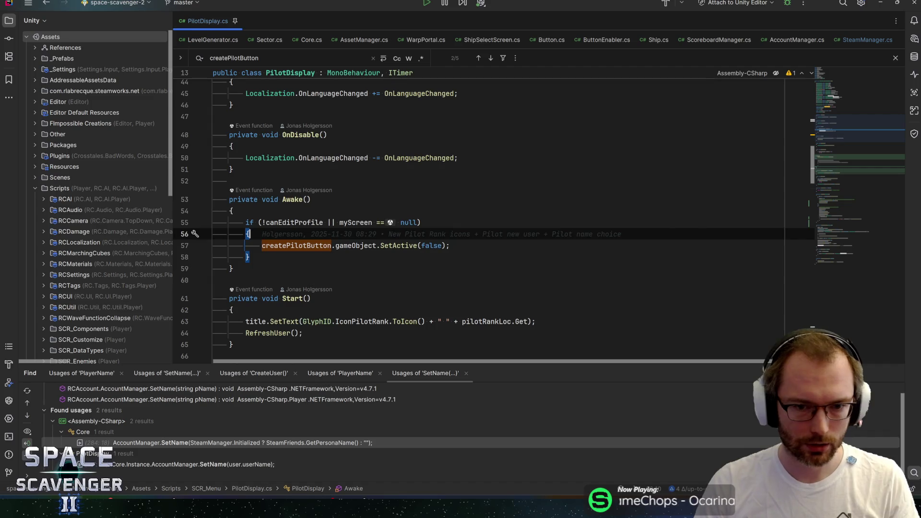
click(422, 222)
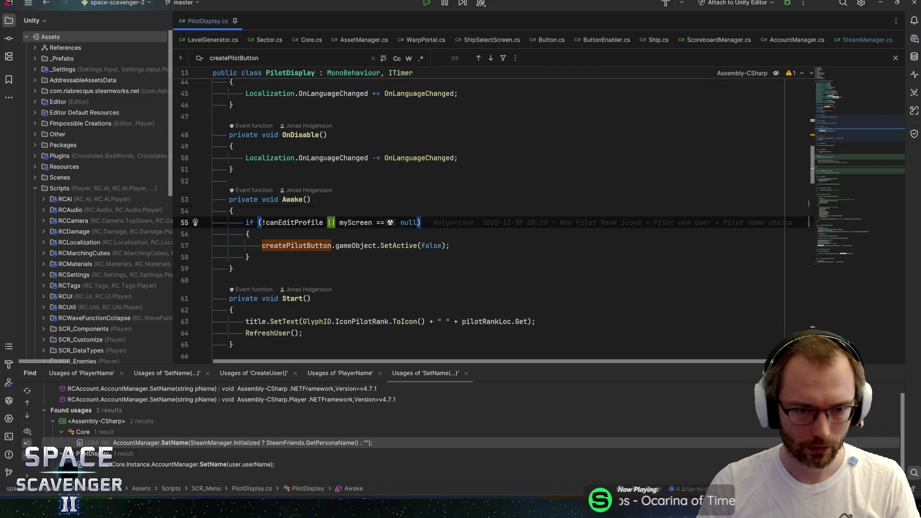
click(233, 210)
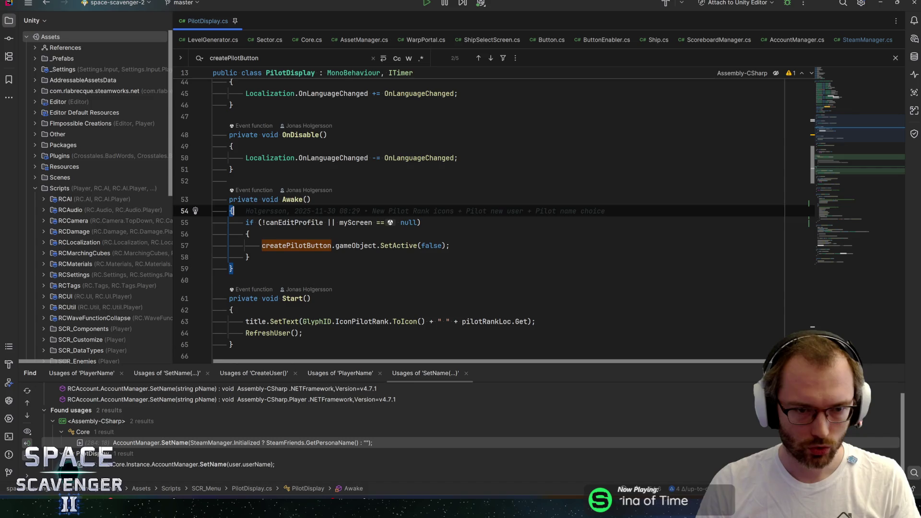
scroll(432, 216, down, 3)
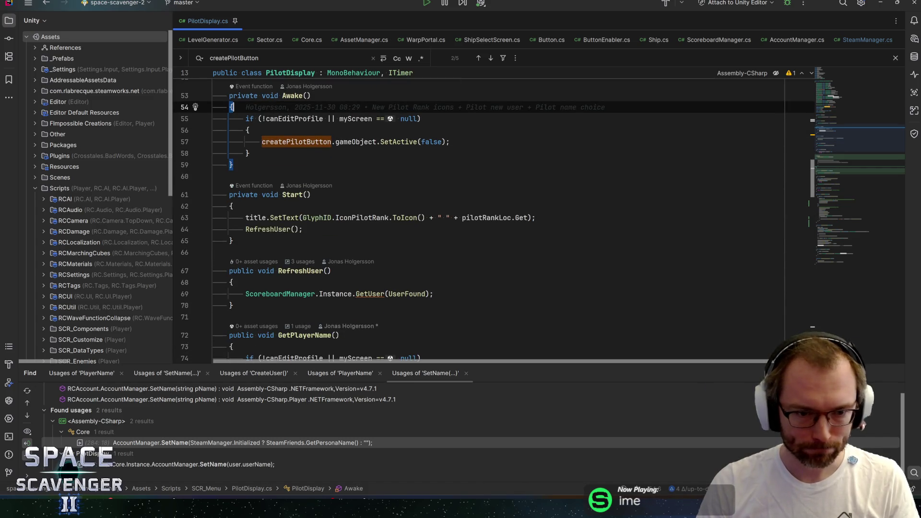
scroll(480, 216, down, 4)
double_click(305, 197)
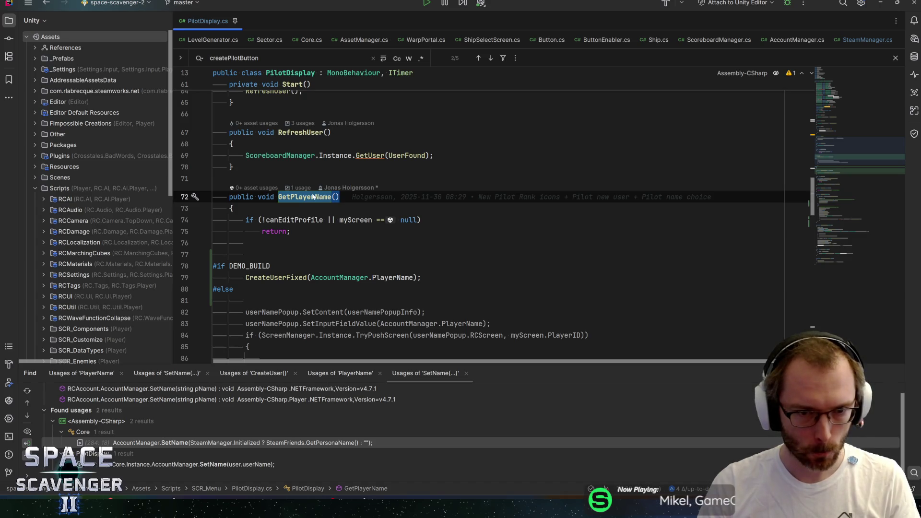
key(alt+Tab)
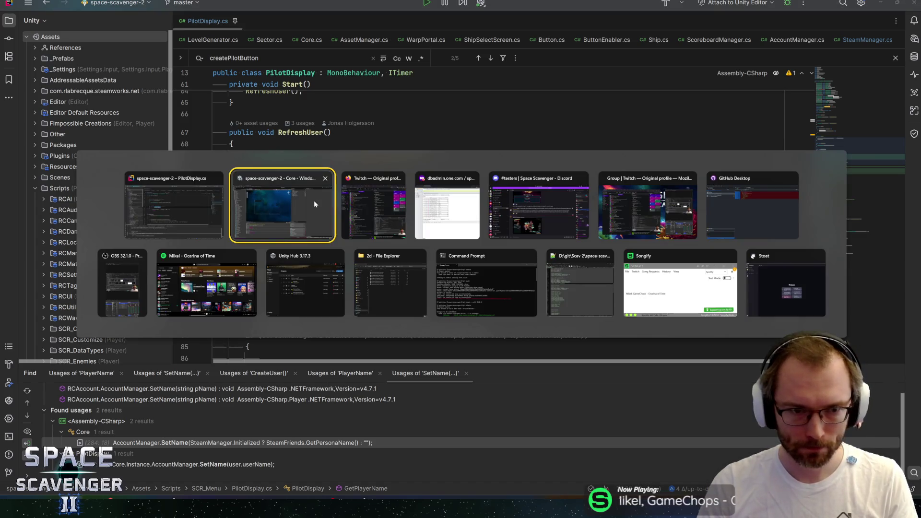
click(314, 201)
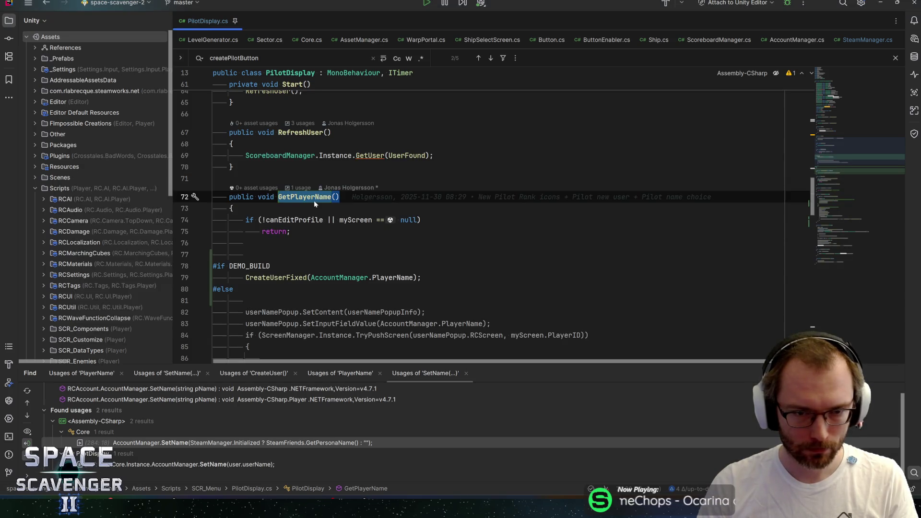
scroll(314, 201, up, 3)
scroll(314, 204, down, 2)
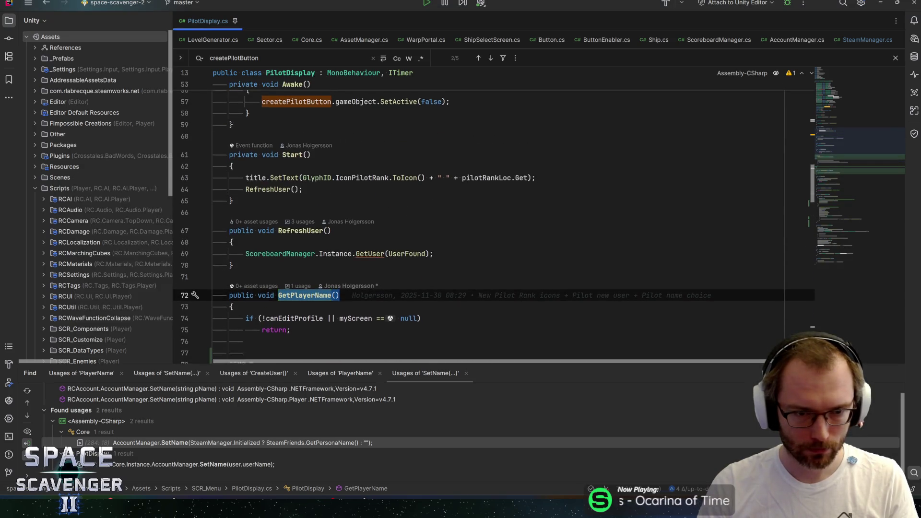
drag(233, 323, 246, 300)
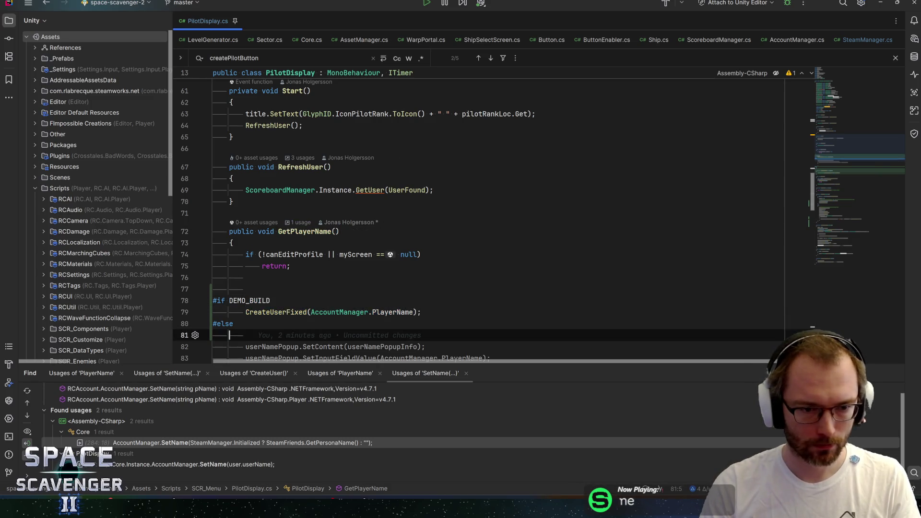
scroll(479, 216, up, 6)
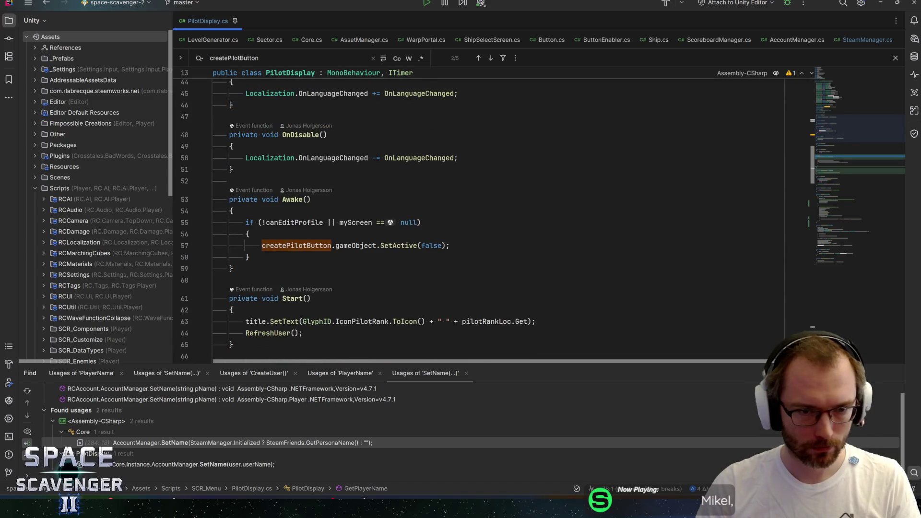
click(250, 257)
- Paste the #if DEMO_BUILD block into Awake and close it with #endif
text(#if DEMO_BUILD         CreateUserFixed(AccountManager.PlayerName); #else)
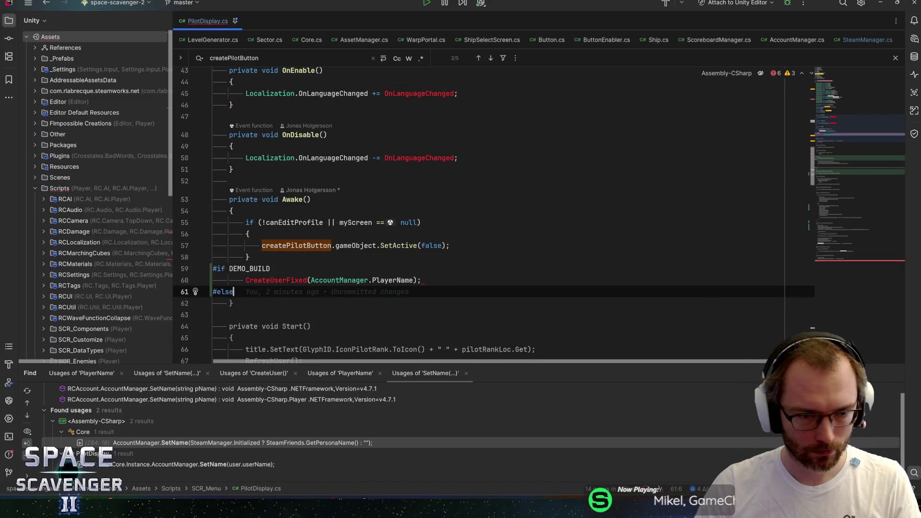
text(end)
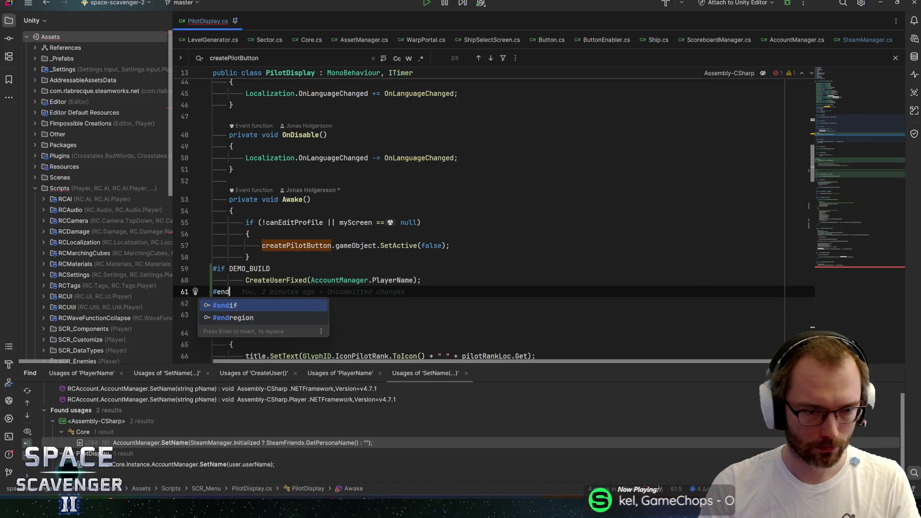
key(Return)
click(421, 280)
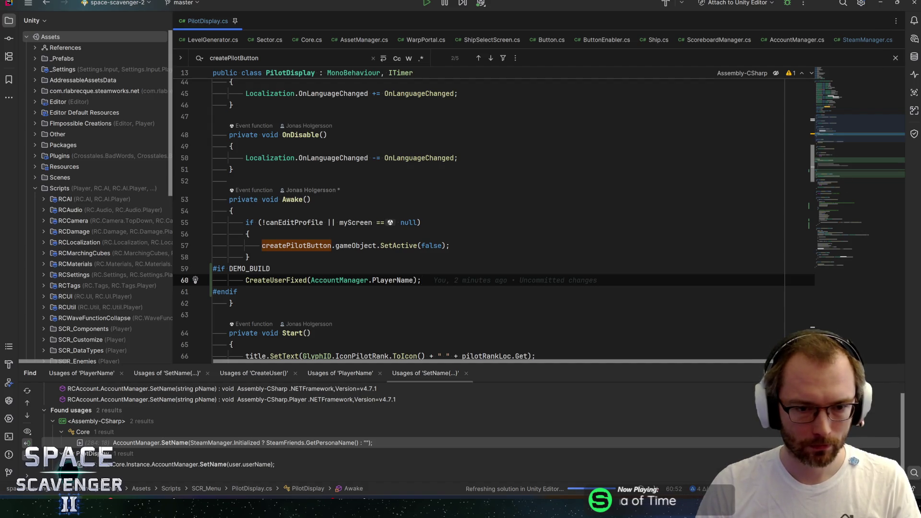
- Check the git output in the command prompt, close it, and return to Unity
click(880, 2)
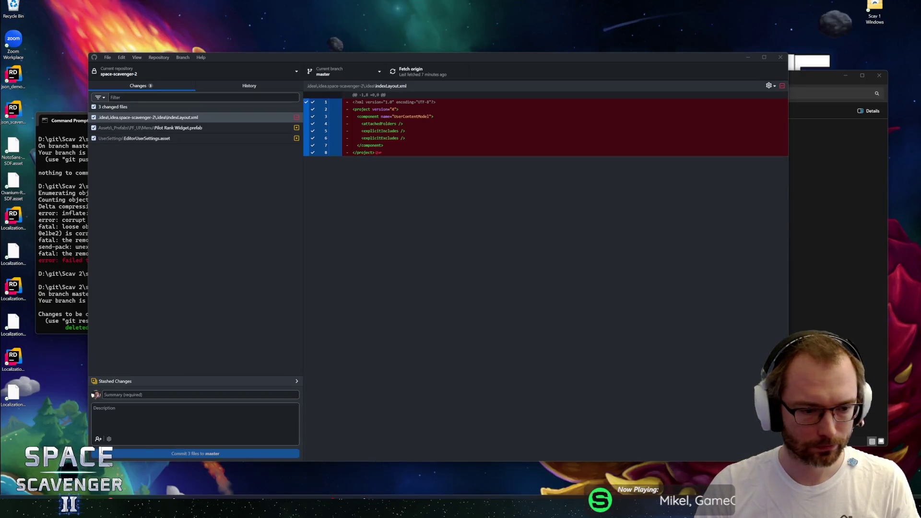
click(58, 506)
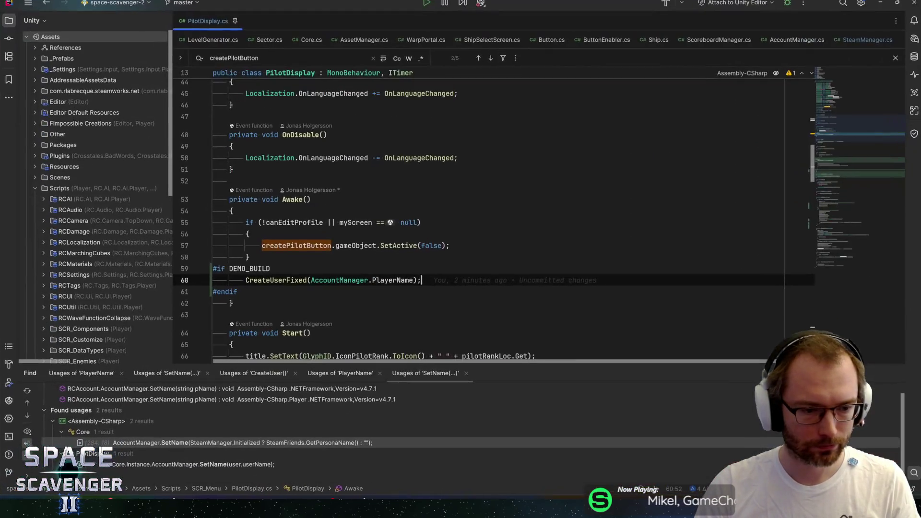
mouse_move(349, 499)
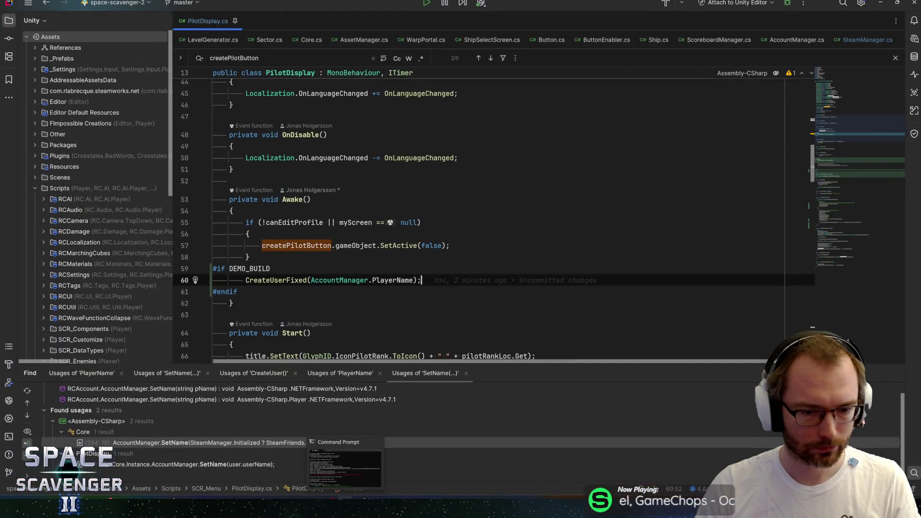
click(320, 471)
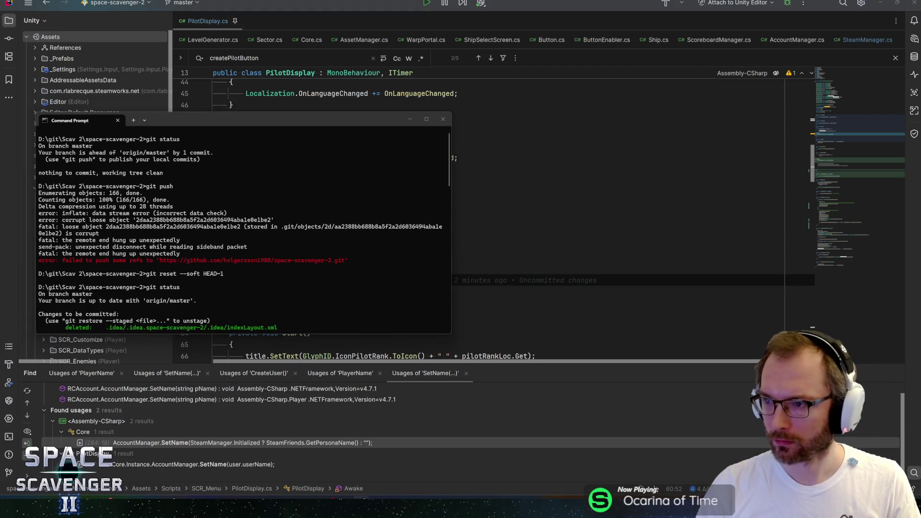
drag(353, 127, 398, 124)
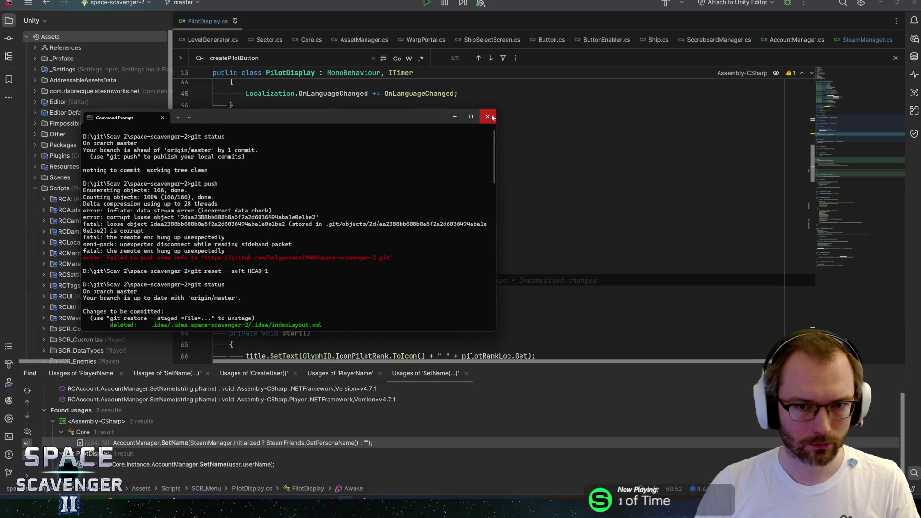
click(491, 117)
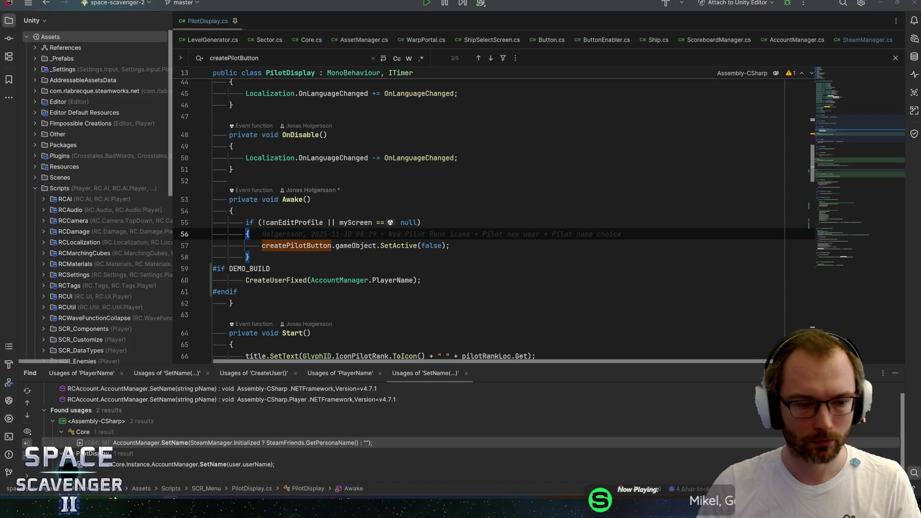
key(alt+Tab)
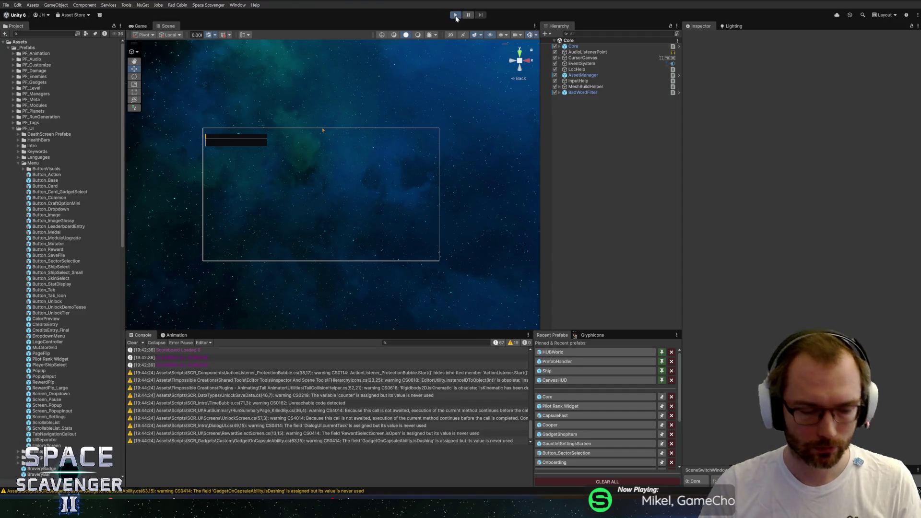
- Start Play mode, enlarge the game view, and check the ship skin menu at the customize ring
click(456, 15)
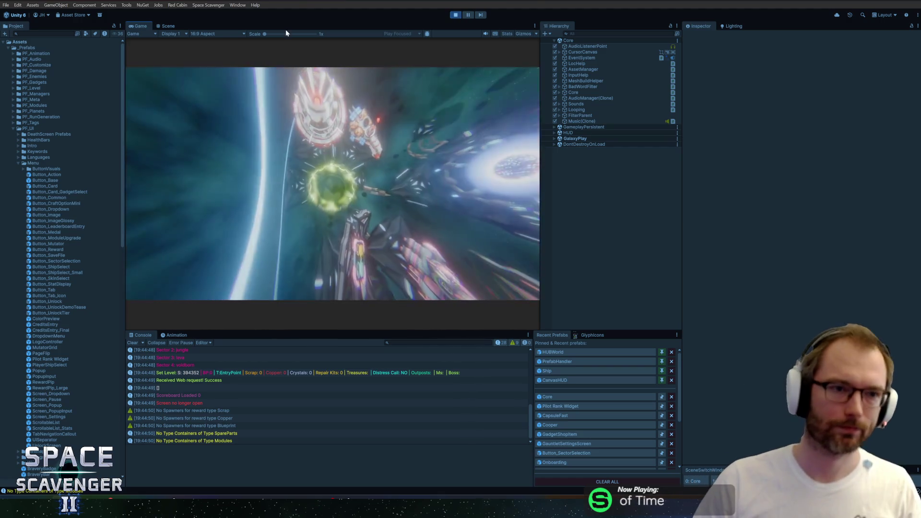
key(shift+space)
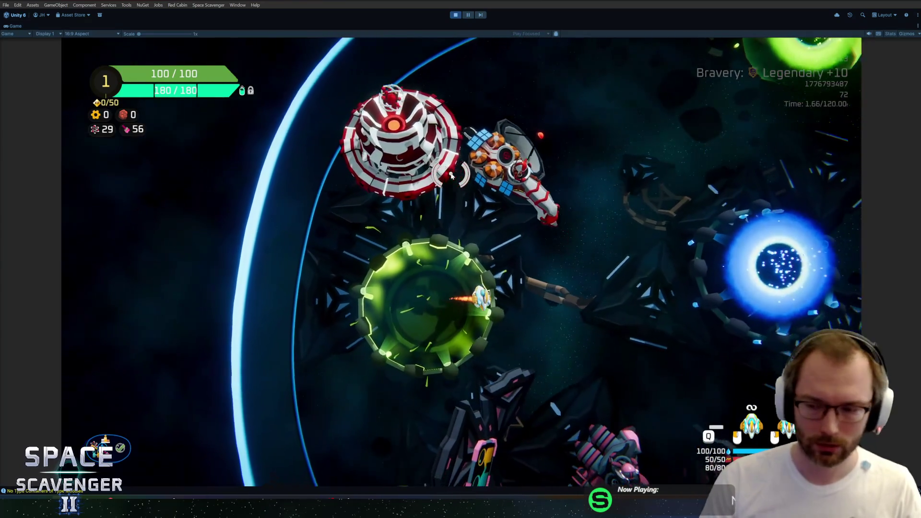
key(d)
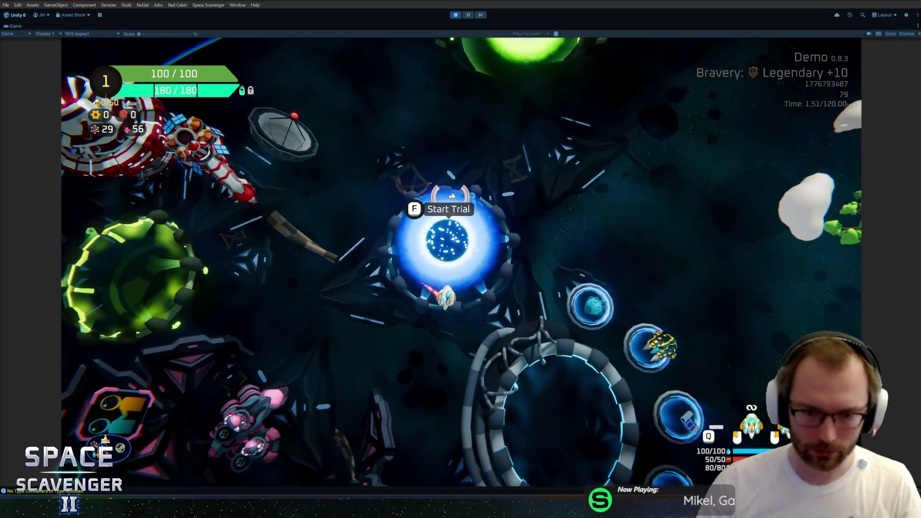
key(s+d)
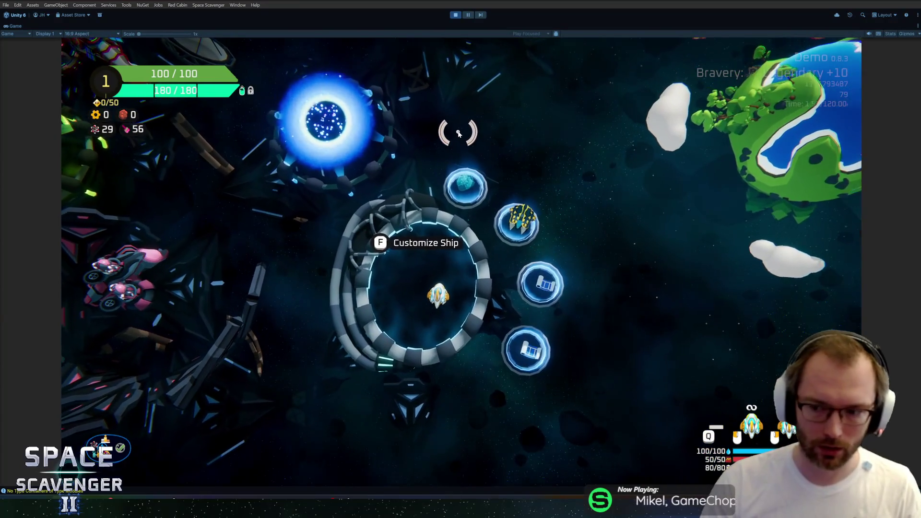
key(f)
key(Escape)
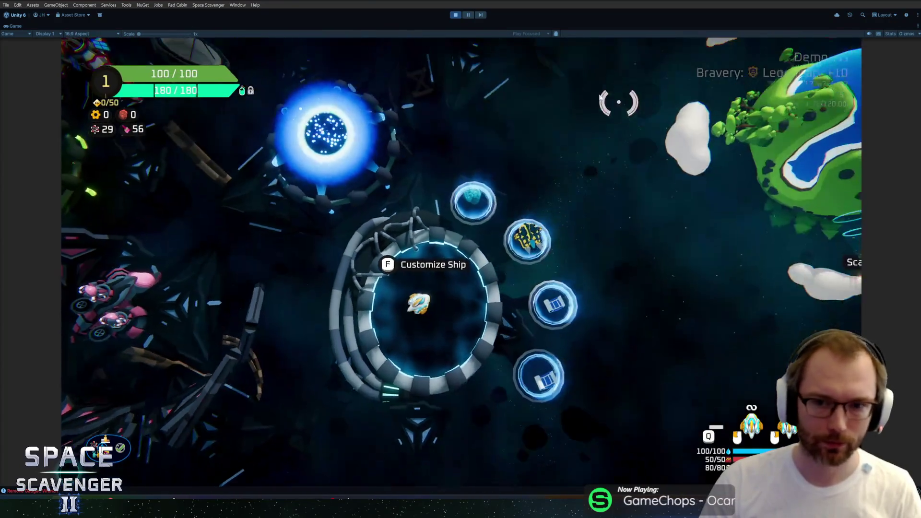
- Visit the Daily Challenge portal, then open the Start Trial setup showing Legendary +10 bravery
key(w)
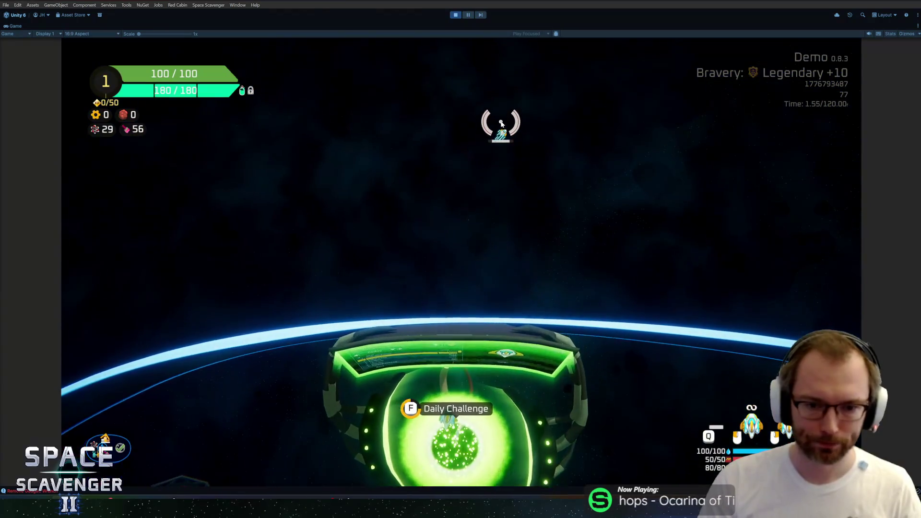
key(f)
key(Escape)
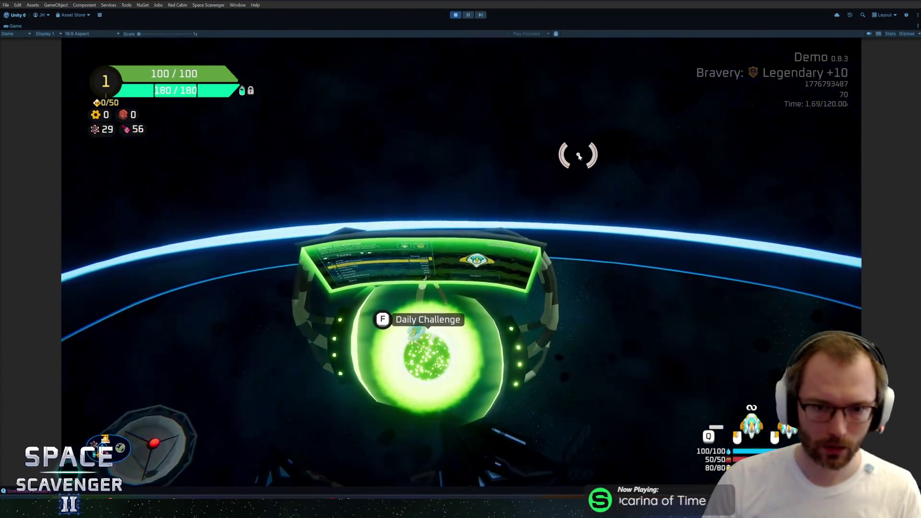
key(s)
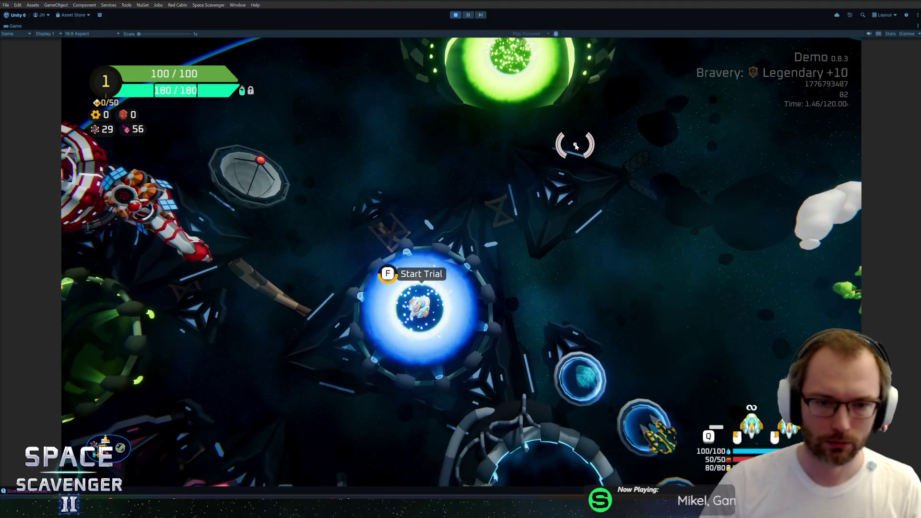
key(f)
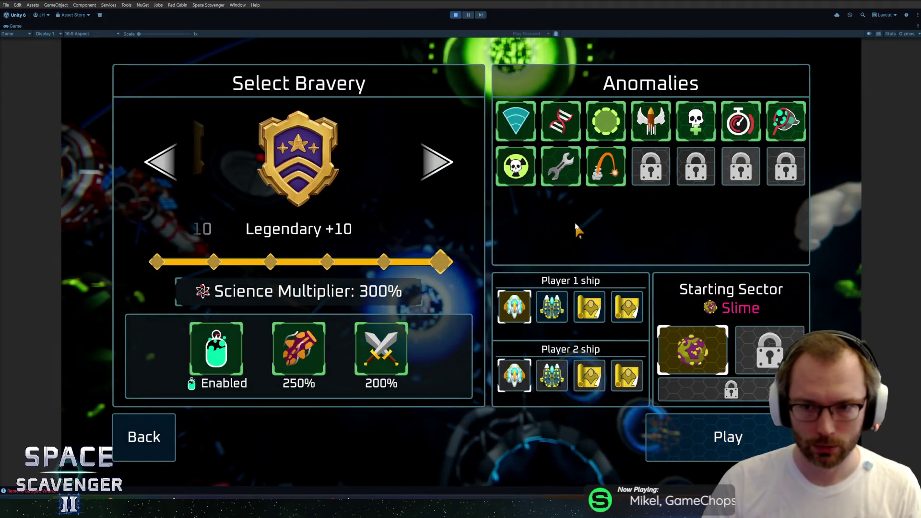
- Close the trial setup, then reopen and leave the Daily Challenge and trial setup menus
key(Escape)
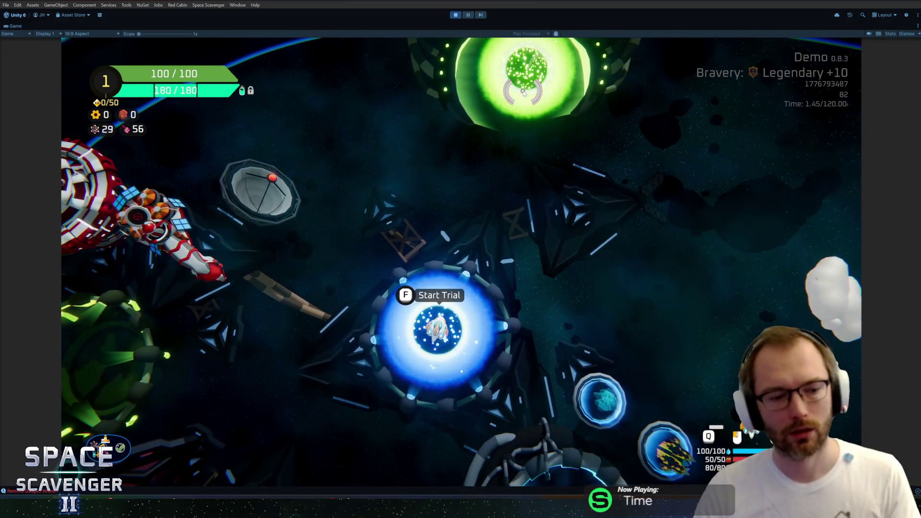
key(w)
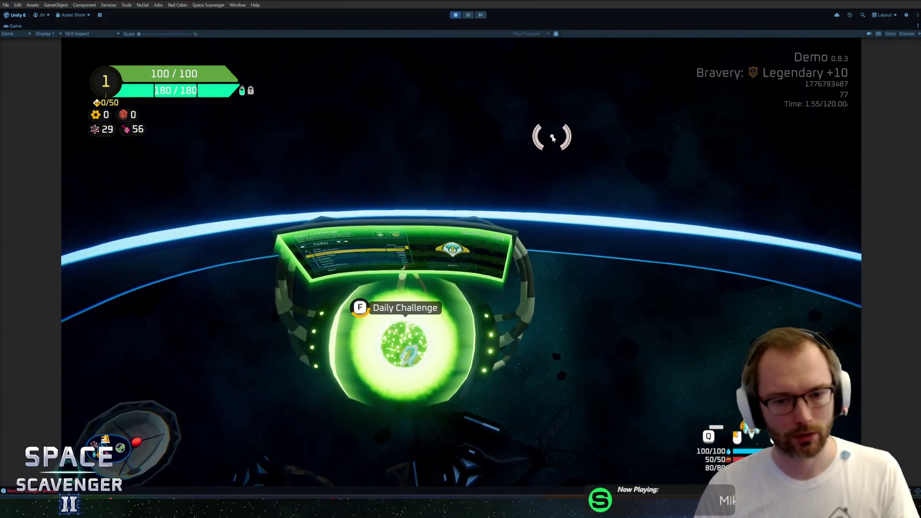
key(f)
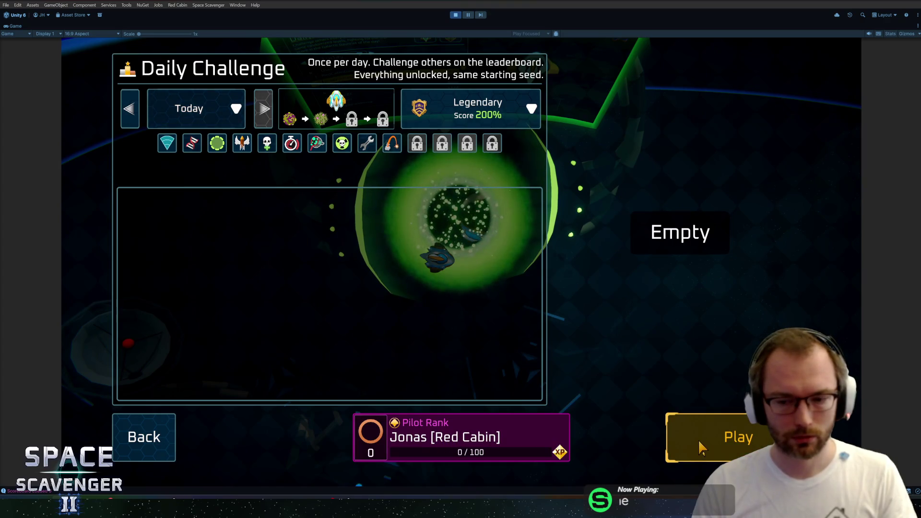
click(699, 439)
key(s)
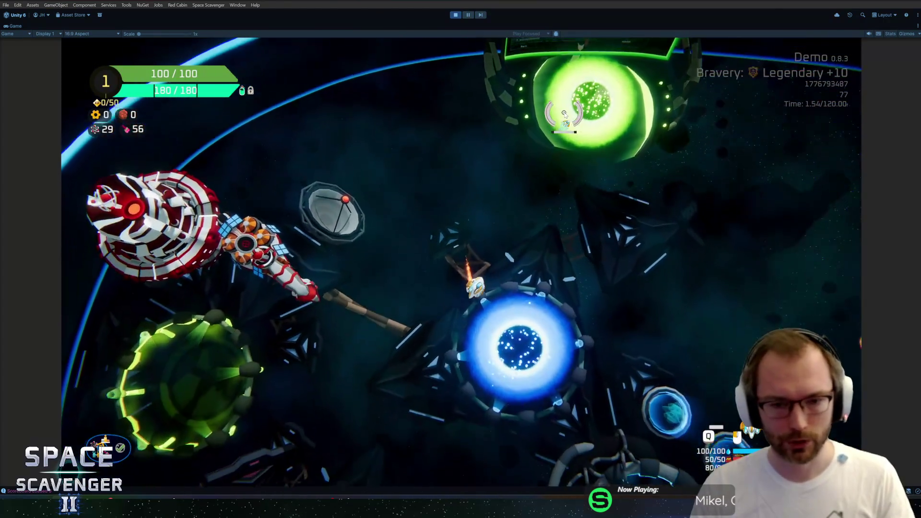
key(f)
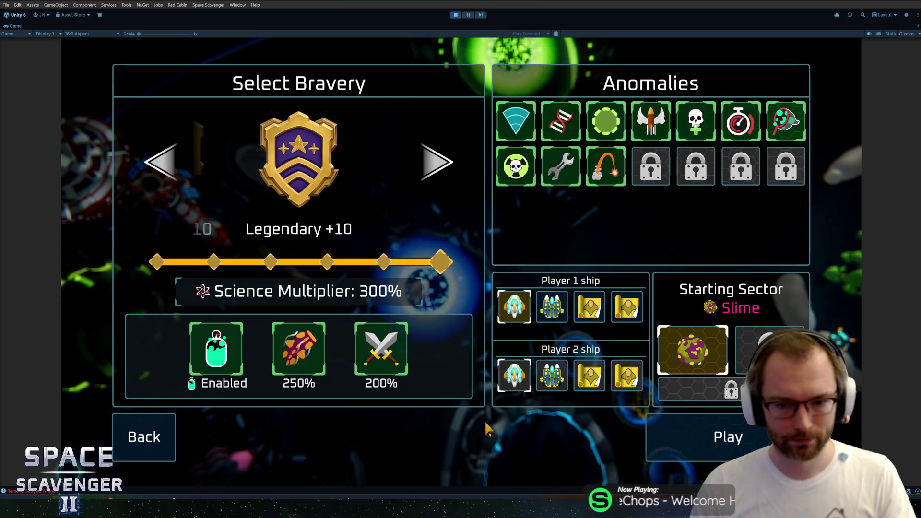
click(143, 437)
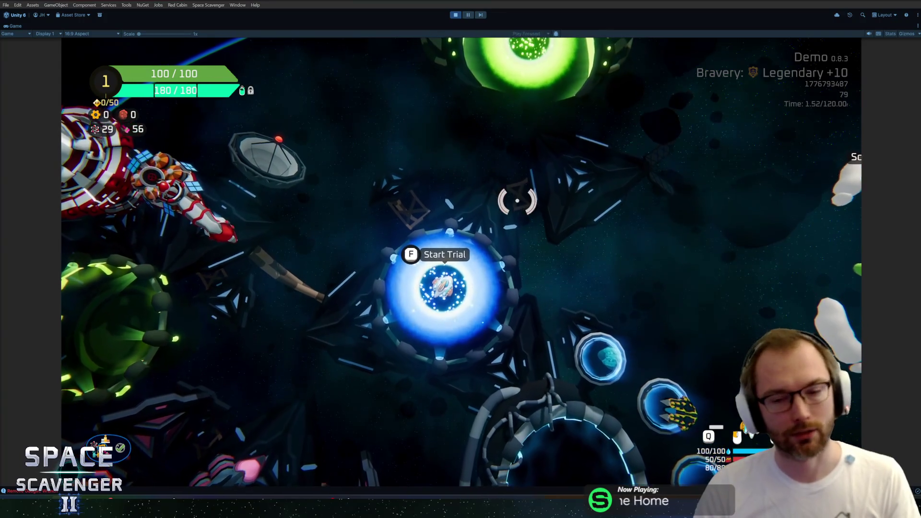
- Preview the second ship's skins, check Science Research, then pause and choose Quit
key(s)
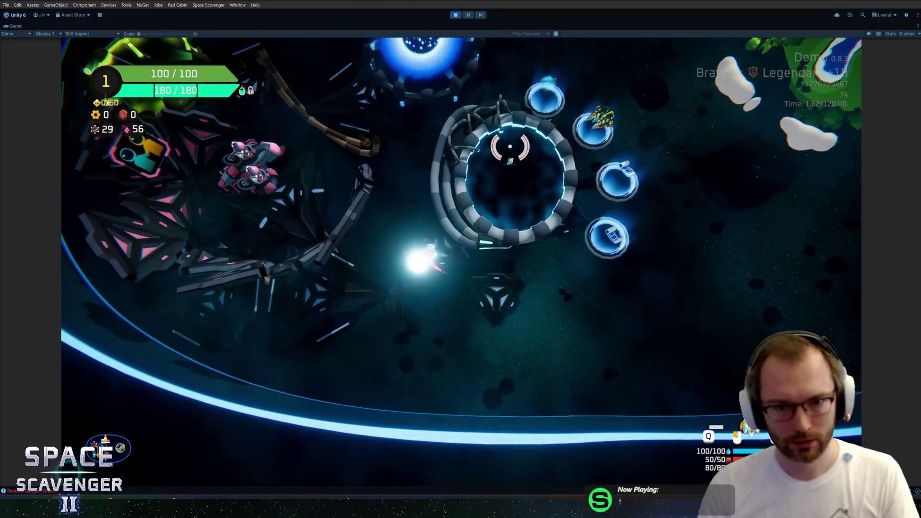
key(e)
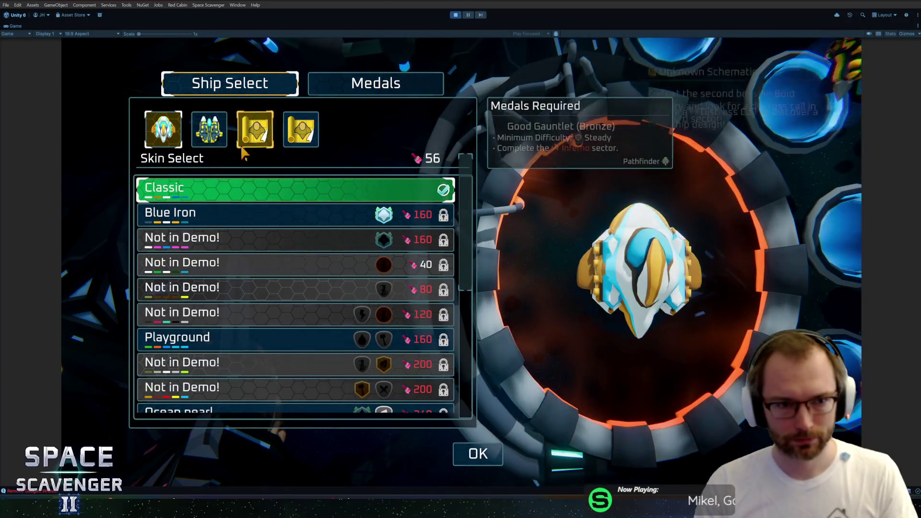
click(210, 129)
click(159, 131)
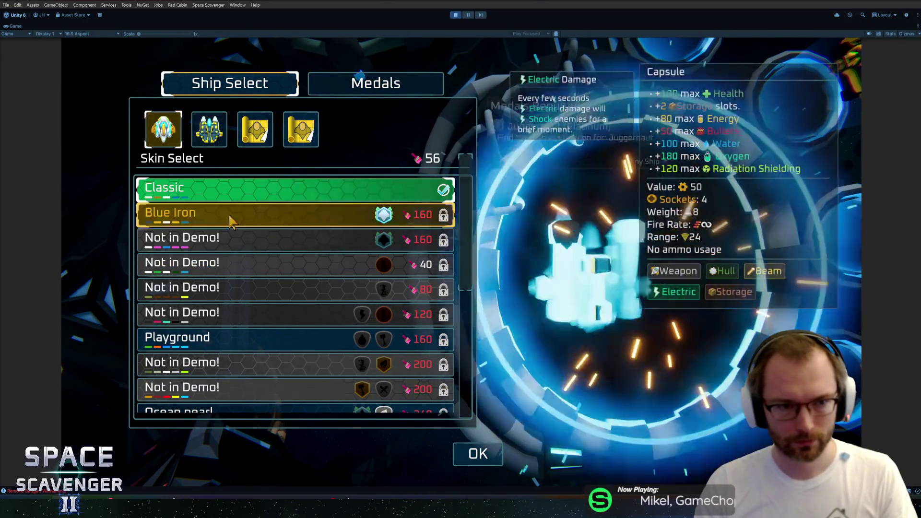
key(Escape)
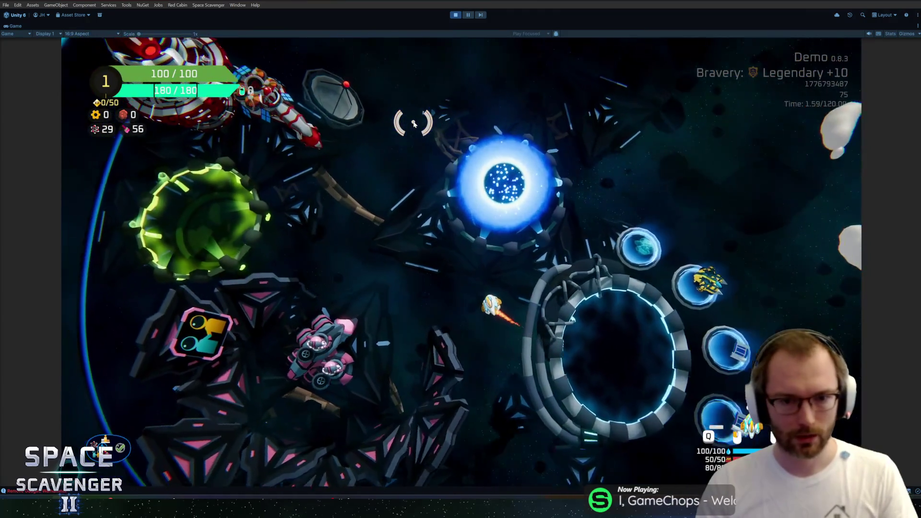
key(e)
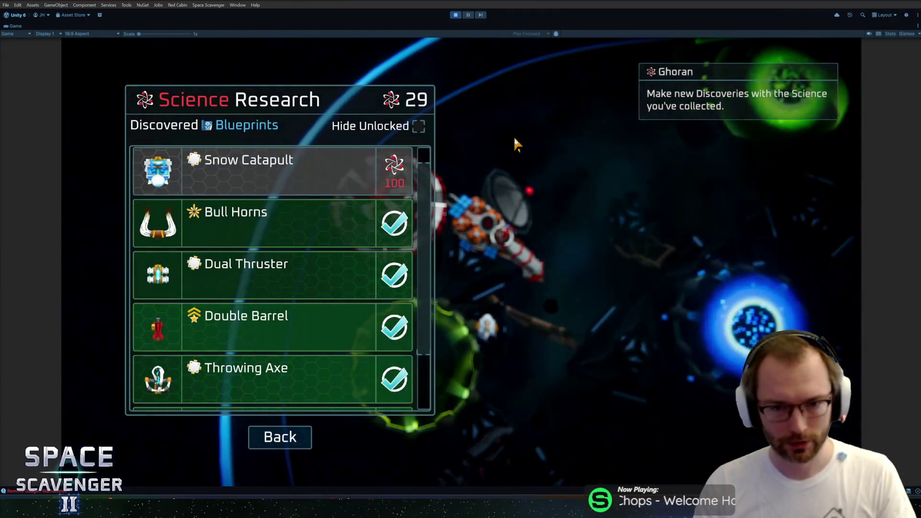
key(Escape)
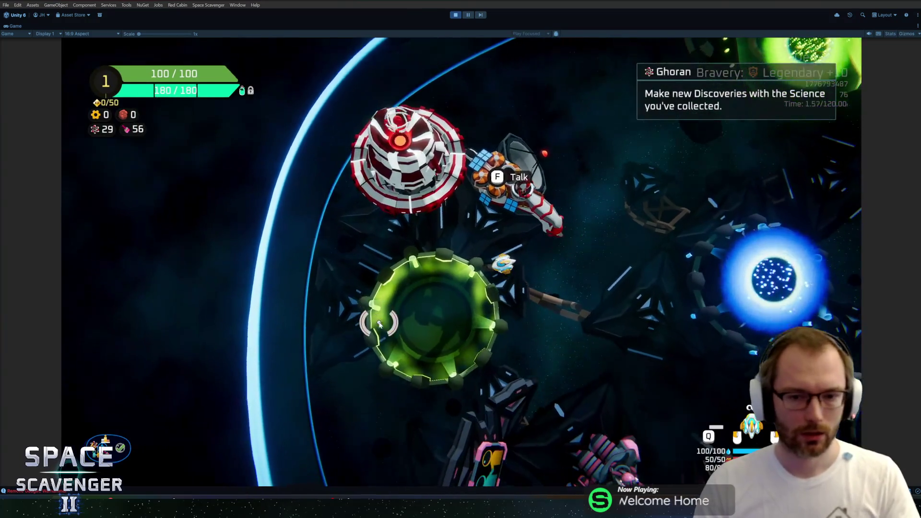
key(Escape)
click(175, 419)
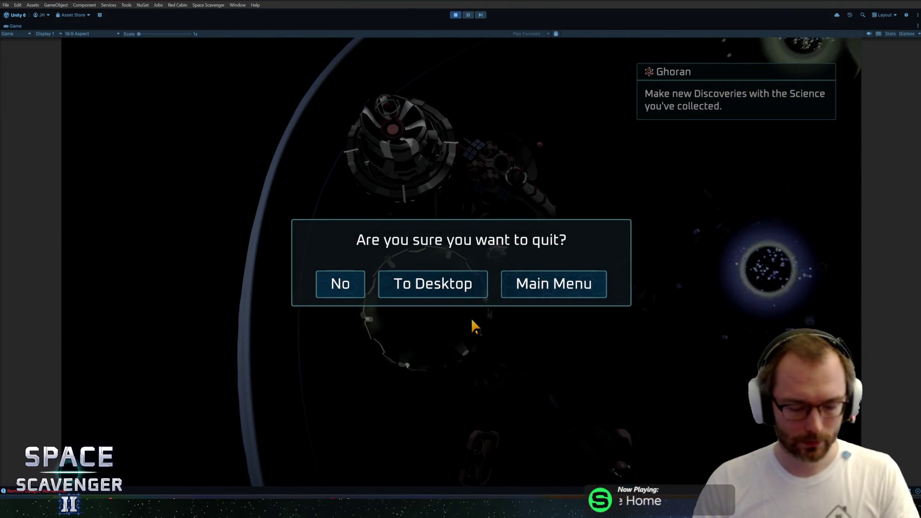
- Stop the playtest, widen the Scene view, and open the CanvasHUD prefab
click(485, 279)
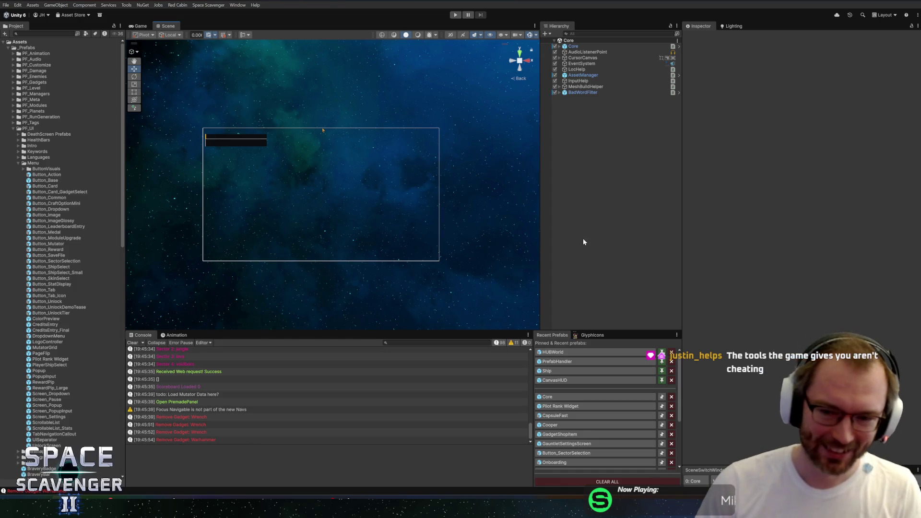
drag(680, 241, 717, 240)
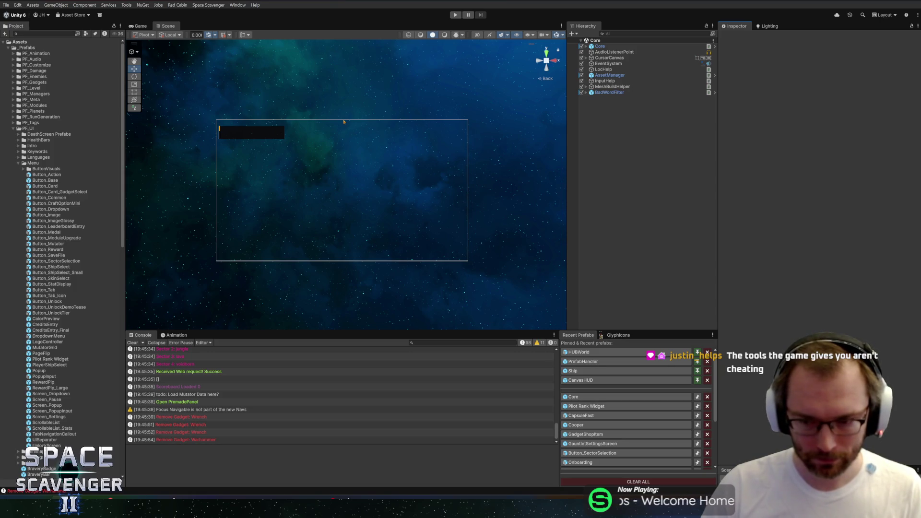
click(579, 380)
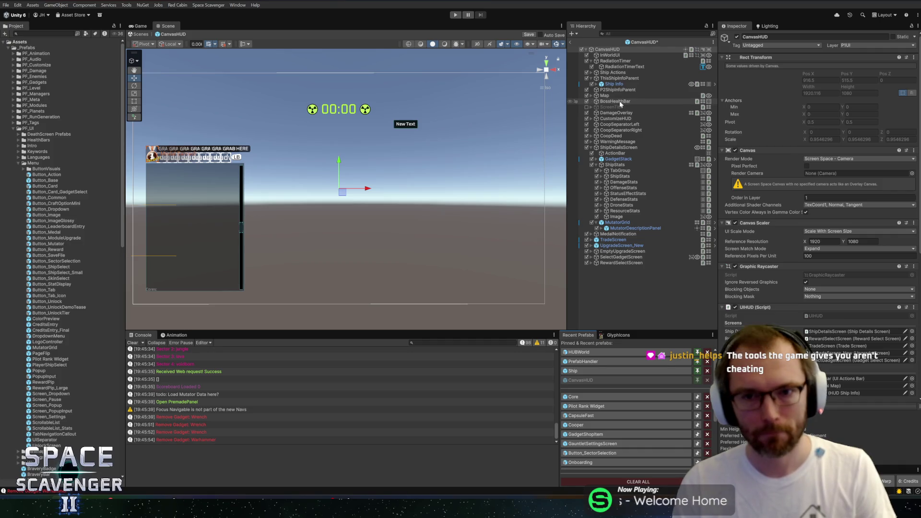
- Check ShipStats and MutatorGrid, save CanvasHUD with Ctrl+S, then open the Screen_Pause prefab
click(605, 165)
click(601, 164)
click(703, 170)
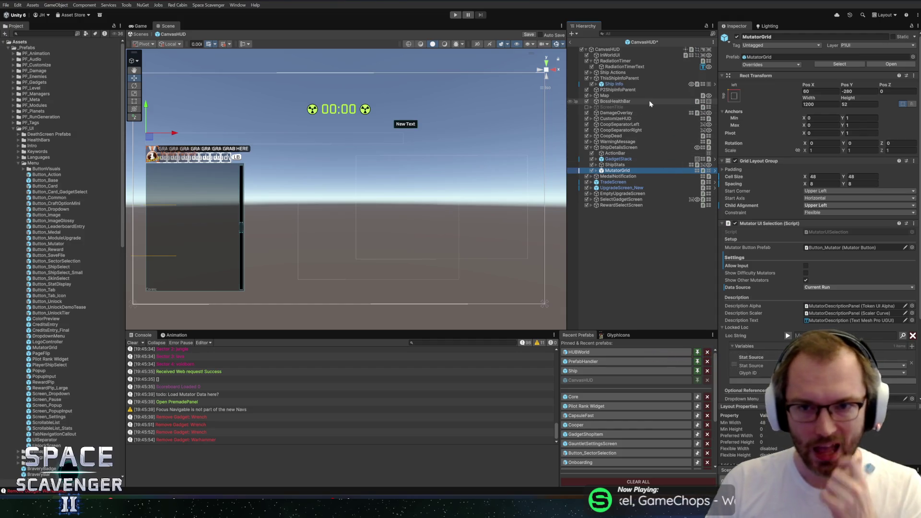
key(ctrl+s)
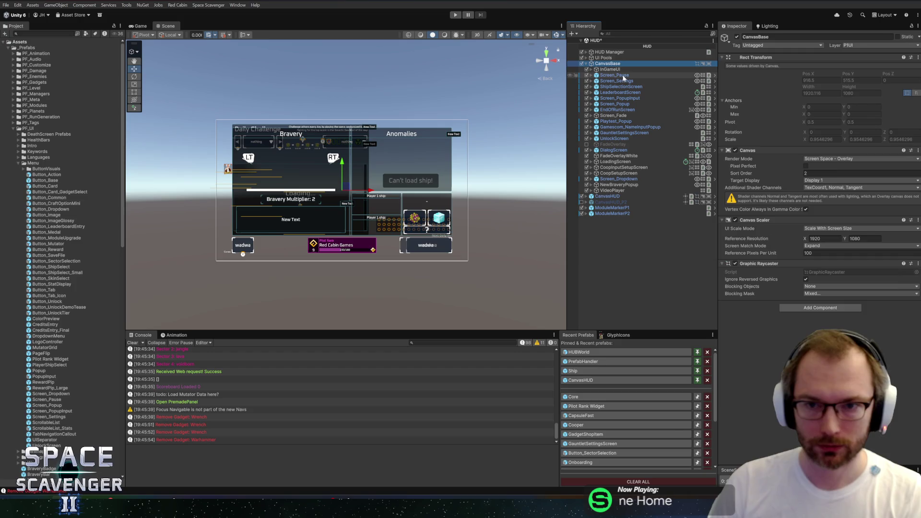
click(619, 76)
click(715, 75)
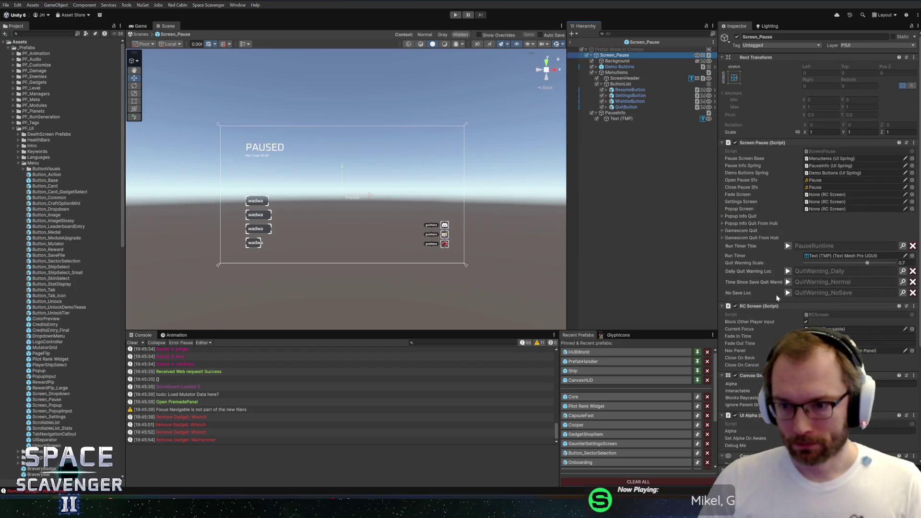
- Remove QuitToMainMenu from Popup Info Quit's Other Buttons list in Screen_Pause
click(788, 271)
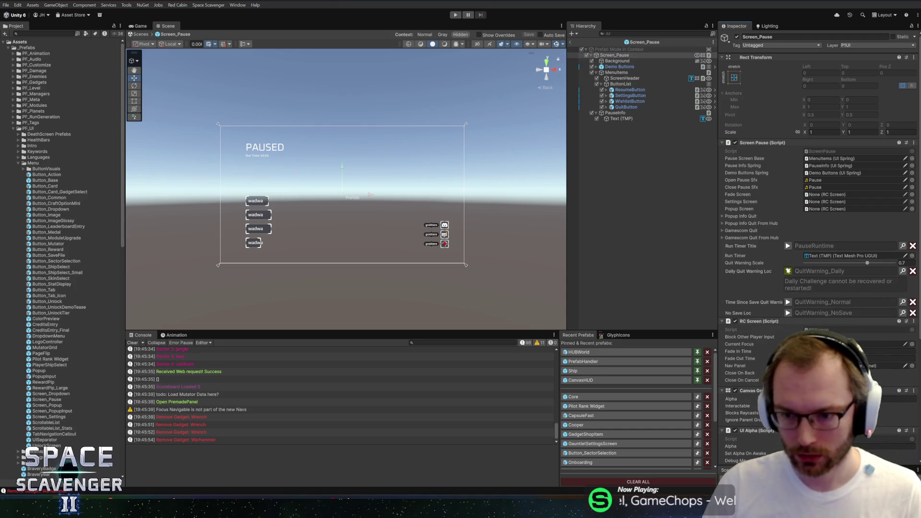
click(788, 272)
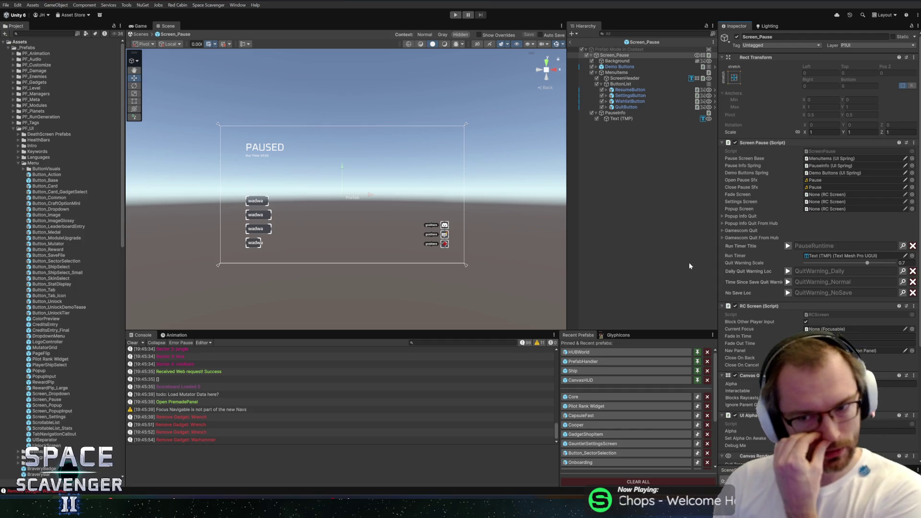
click(739, 218)
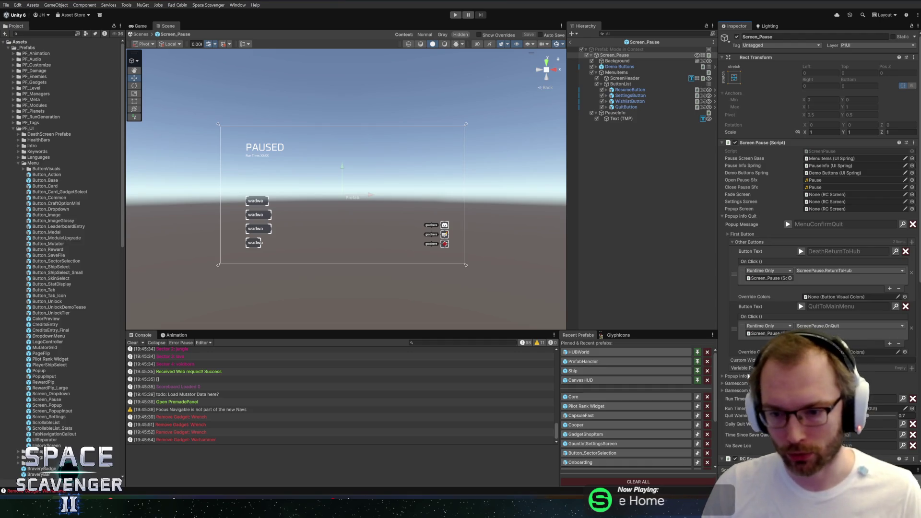
scroll(746, 339, down, 3)
click(741, 279)
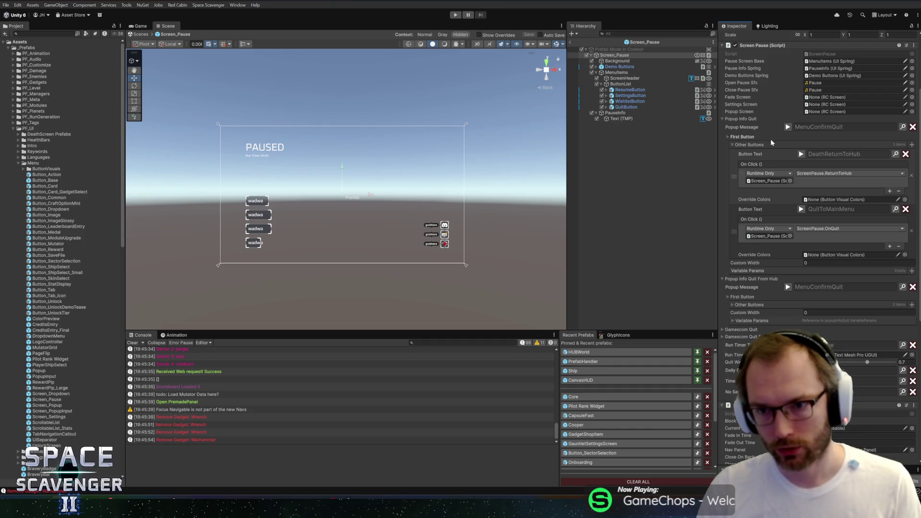
click(788, 127)
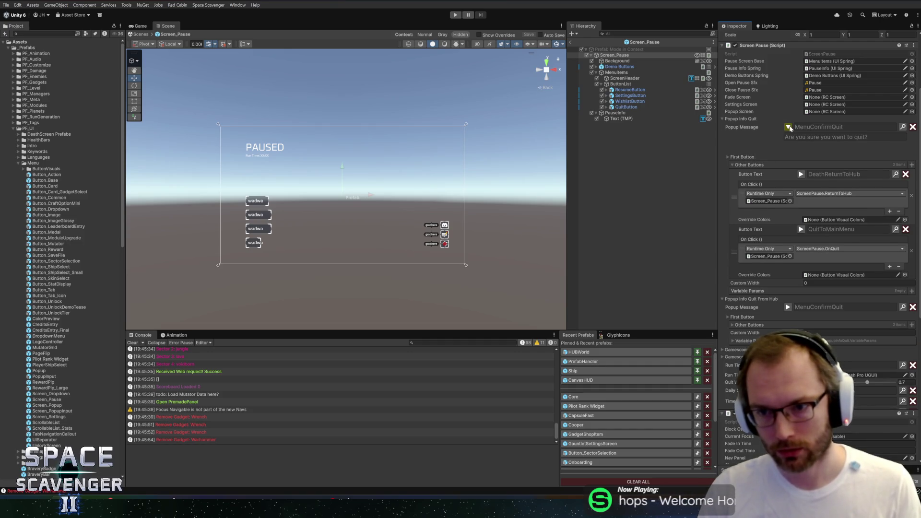
click(788, 127)
click(769, 137)
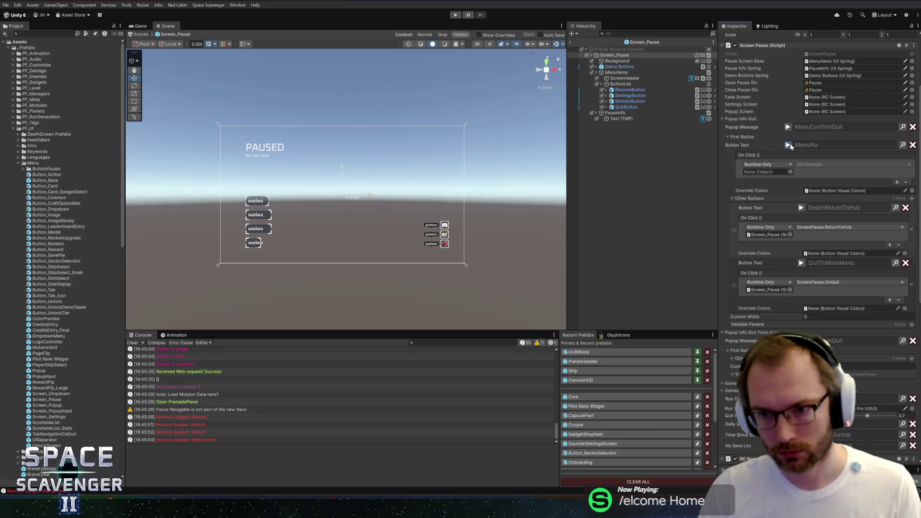
click(769, 137)
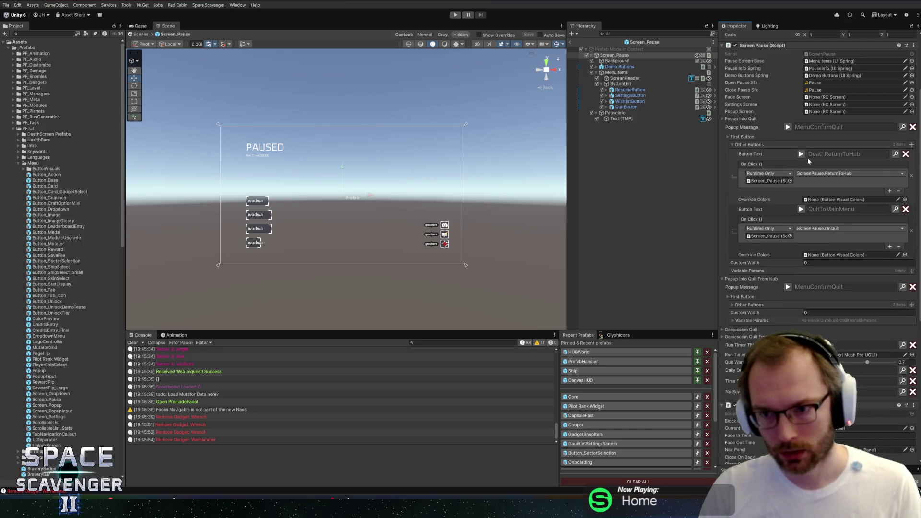
click(801, 209)
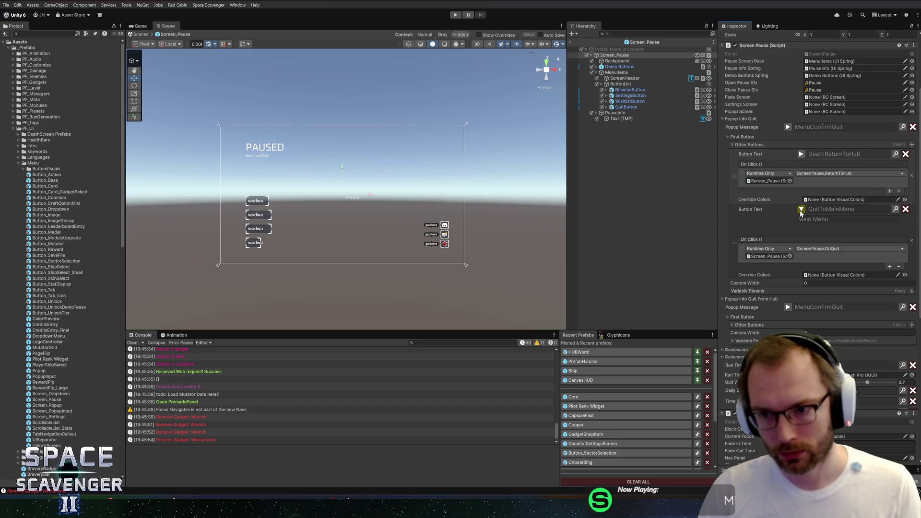
click(800, 211)
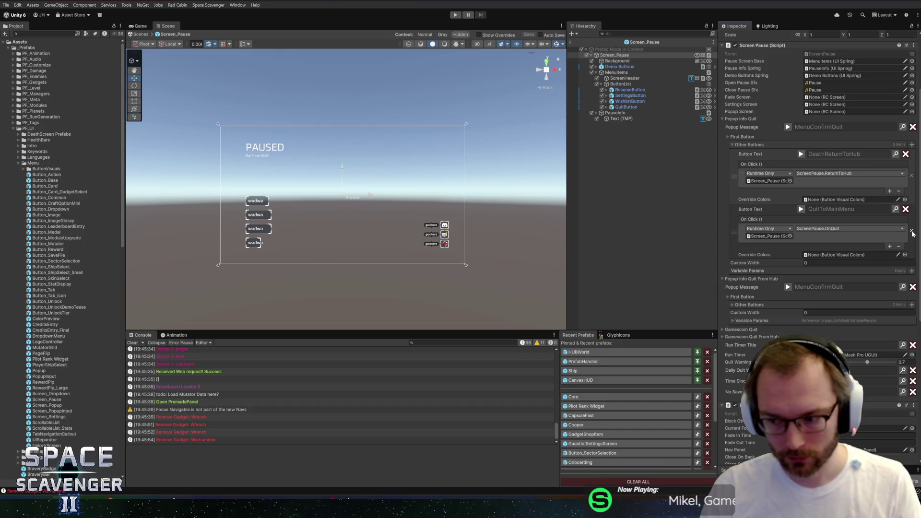
click(912, 232)
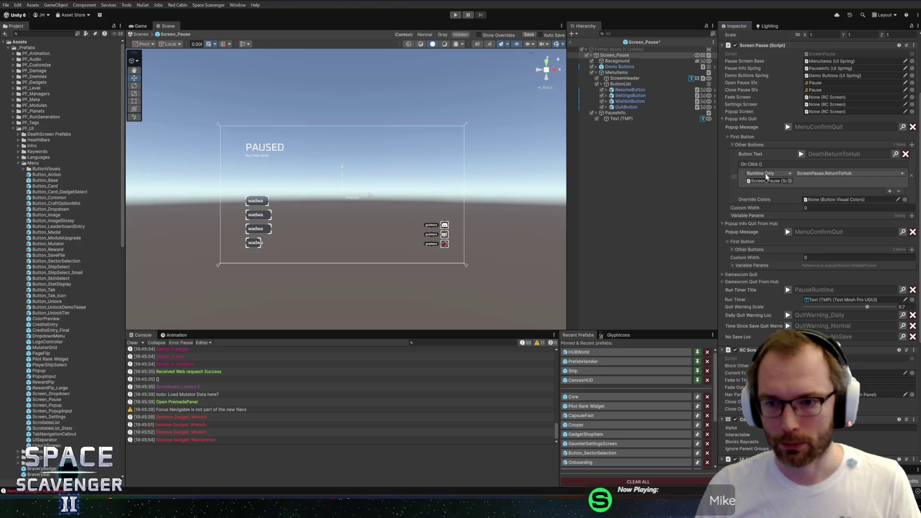
- Move QuitToMainMenu above QuitToDesktop in the From Hub quit popup's Other Buttons
click(801, 154)
click(801, 155)
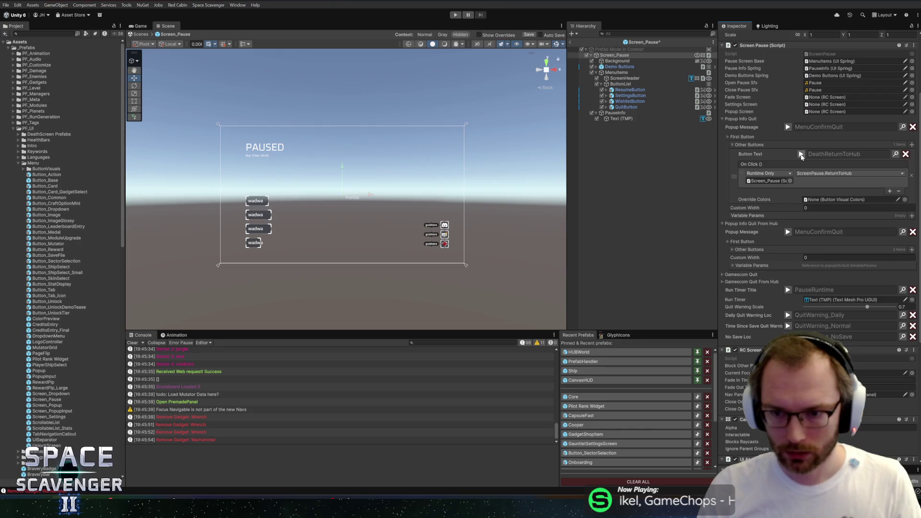
click(741, 242)
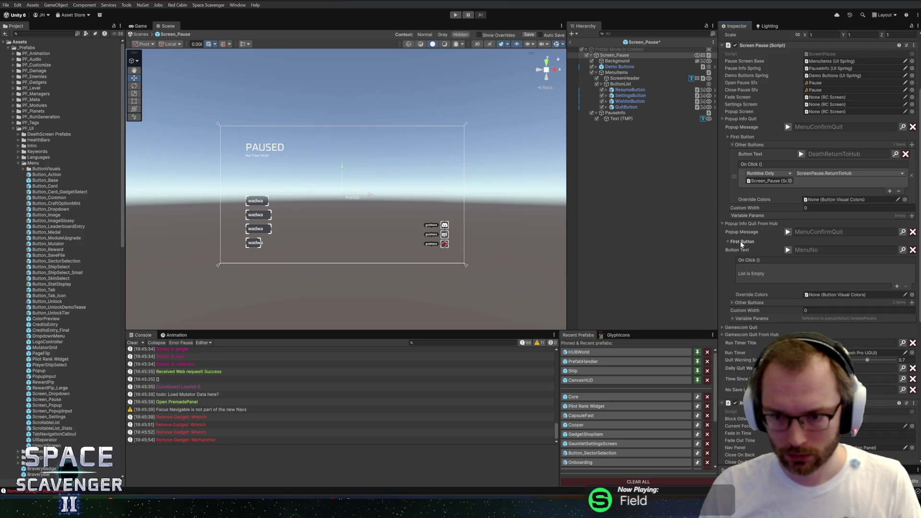
click(741, 242)
click(744, 250)
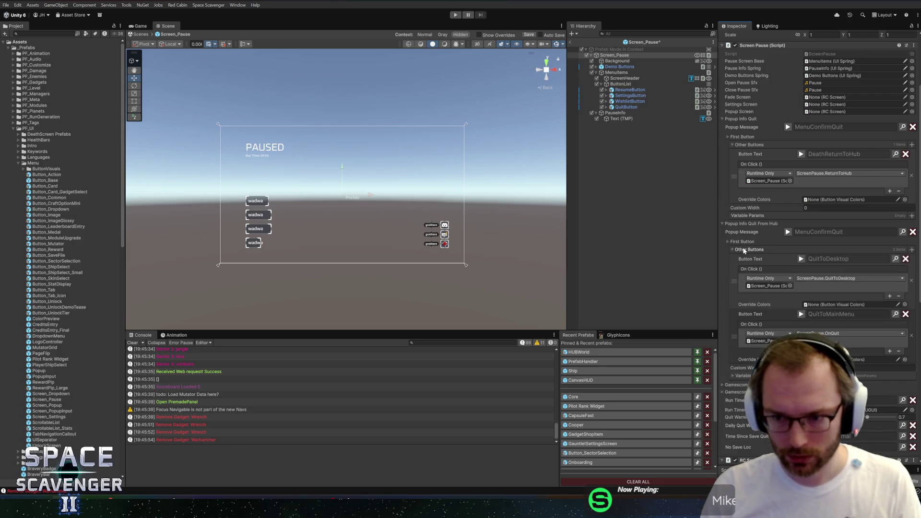
click(744, 250)
click(743, 250)
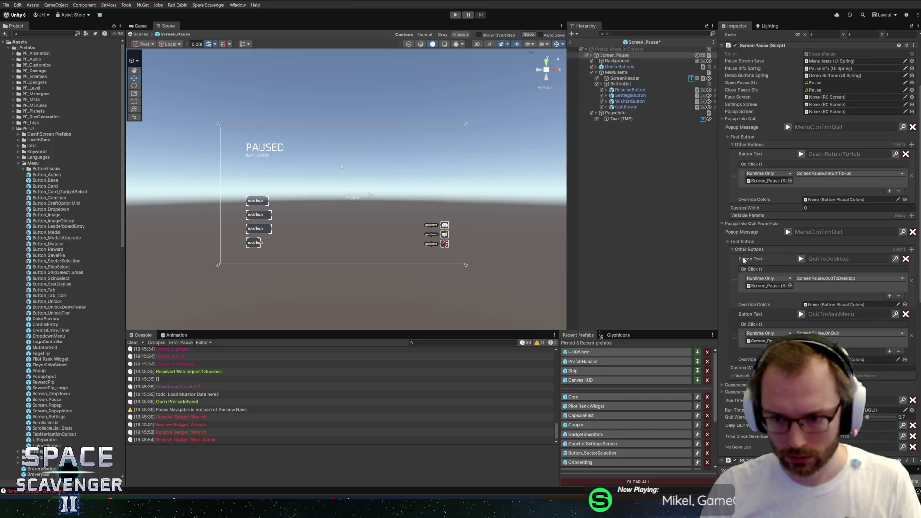
drag(738, 335, 738, 284)
- Save Screen_Pause, exit Prefab Mode, and return to the Core scene
key(ctrl+s)
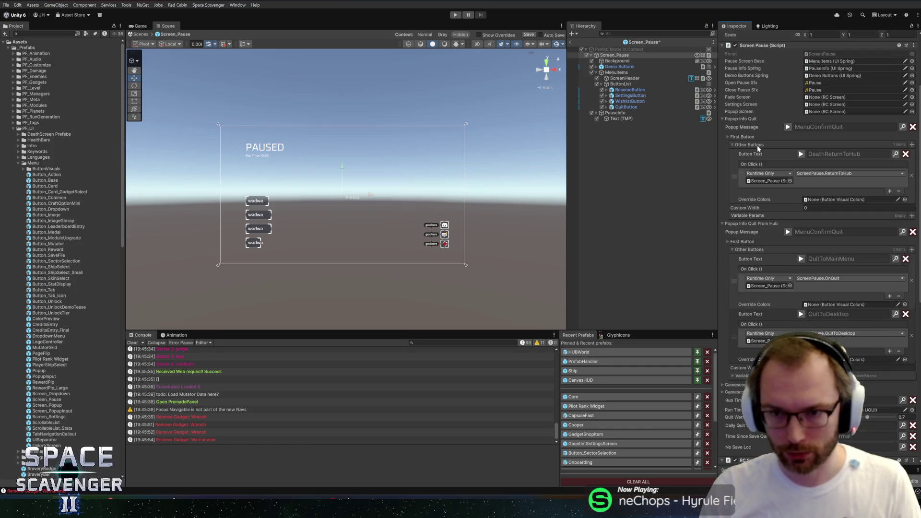
click(573, 40)
click(572, 42)
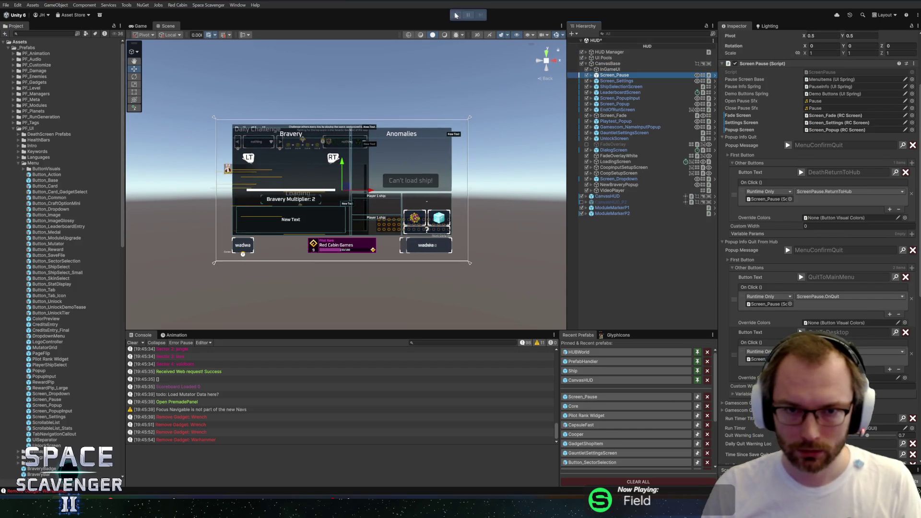
key(ctrl+p)
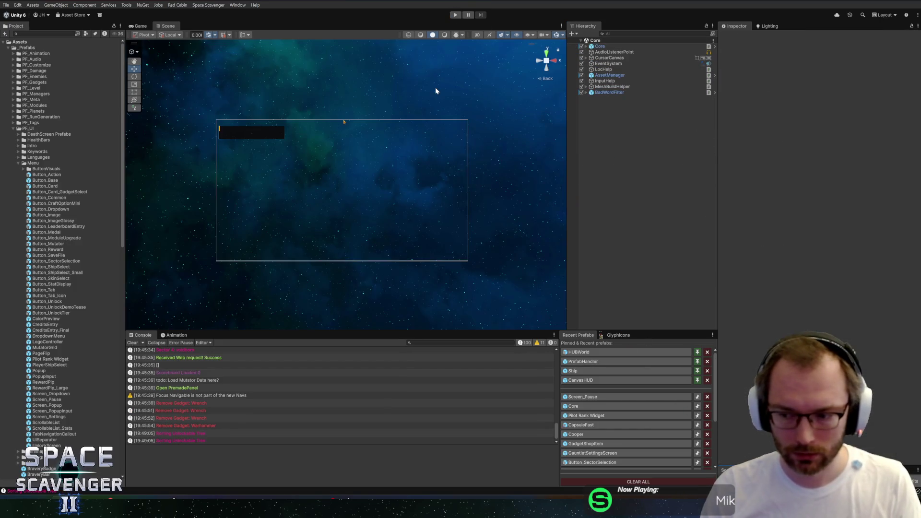
- Play the game and check the hub quit dialog's button order from the pause menu
click(451, 14)
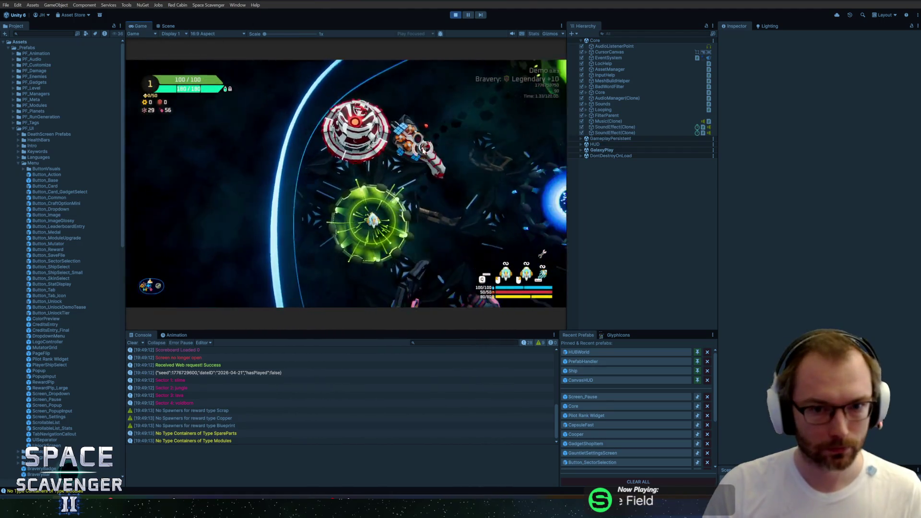
key(Escape)
click(180, 268)
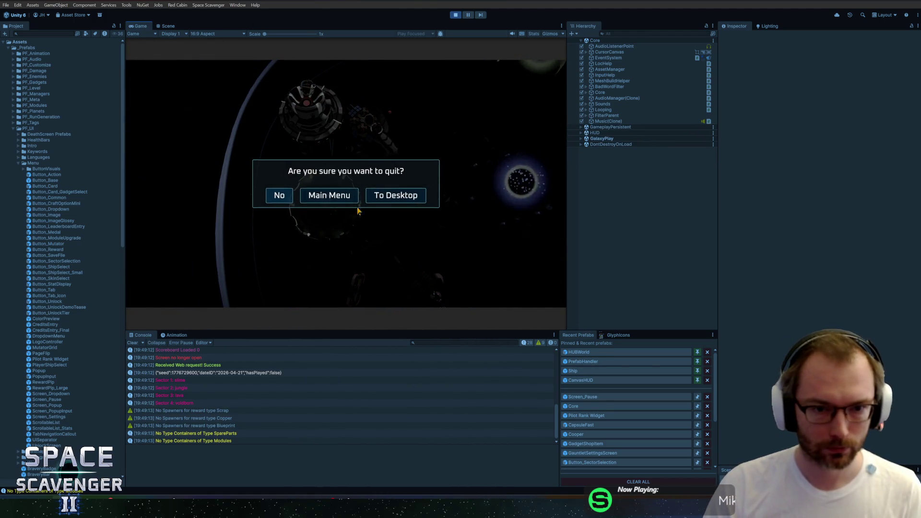
key(Escape)
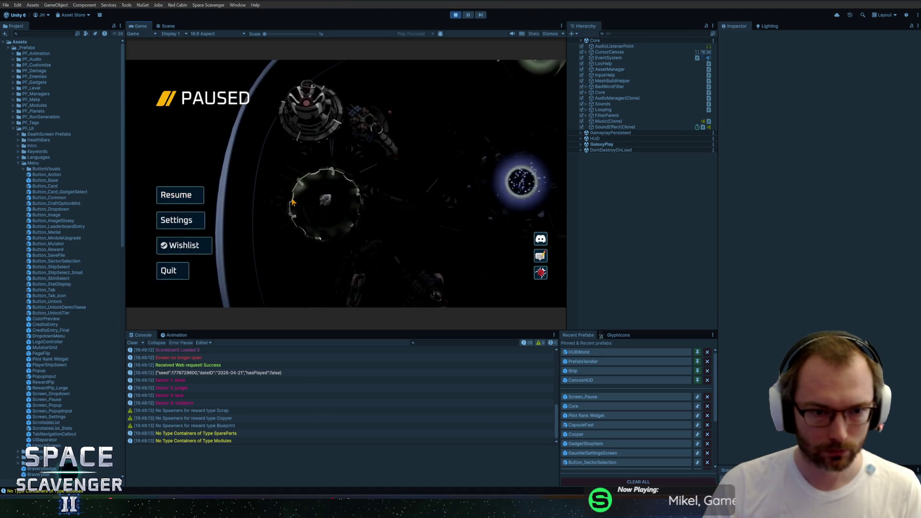
key(Escape)
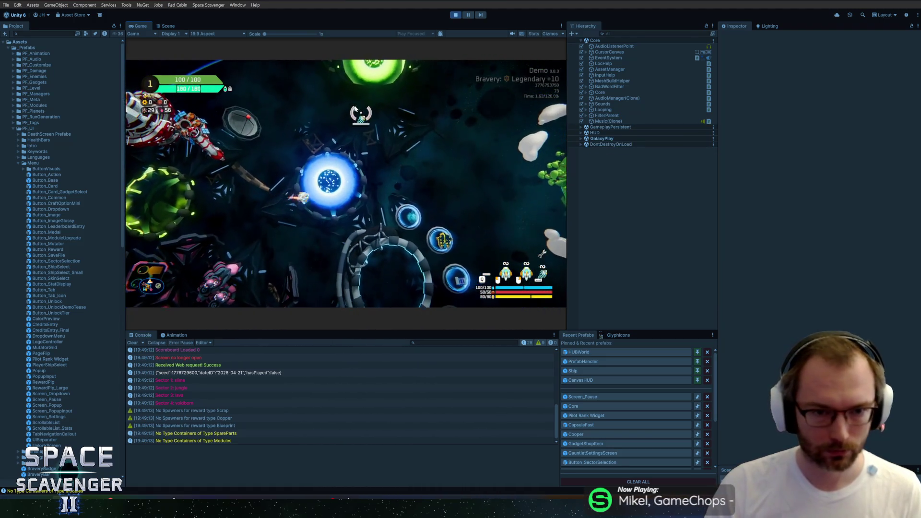
- Launch a Legendary +10 trial from the bravery panel and maximize the Game view
key(e)
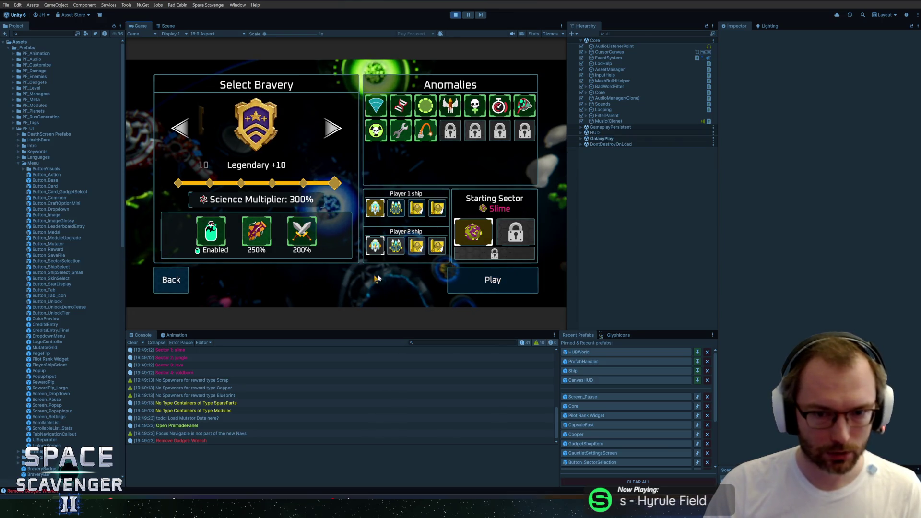
click(466, 282)
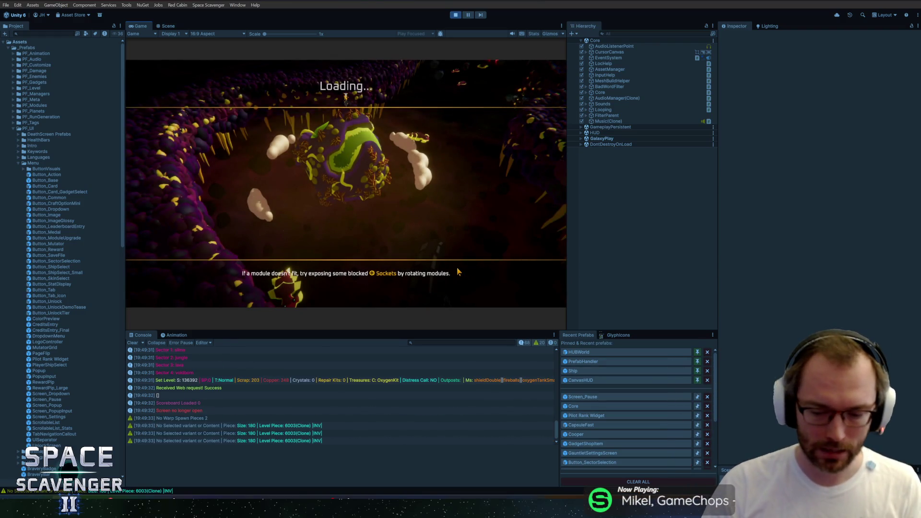
key(super)
double_click(137, 24)
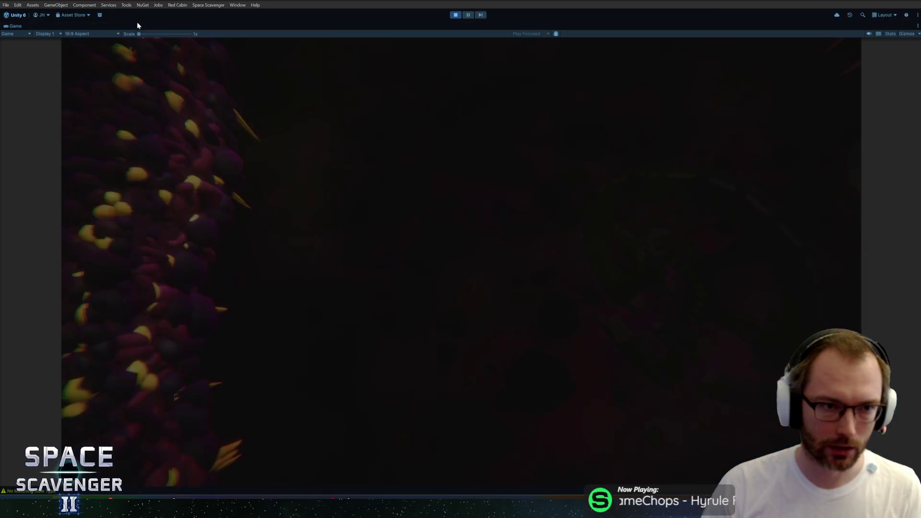
- Pause the run and quit it back to the hub via Quit > To Hub
key(Escape)
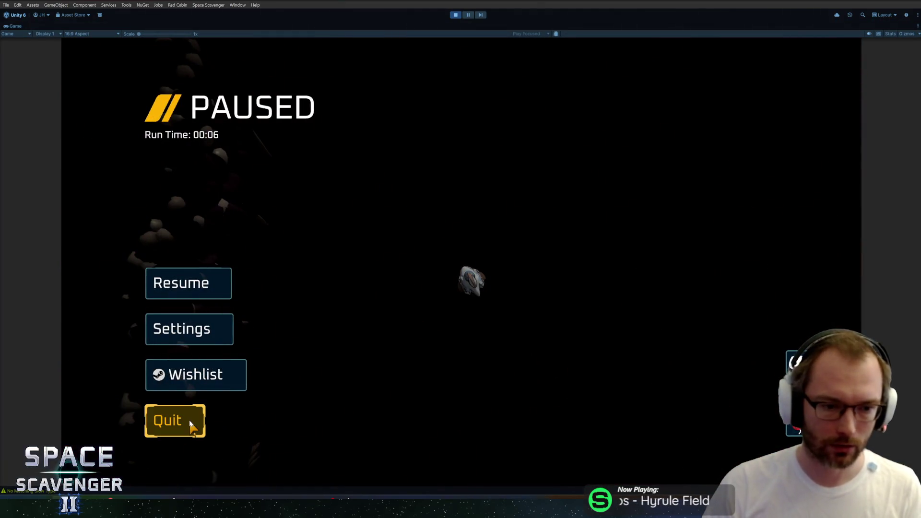
key(Escape)
key(Escape)
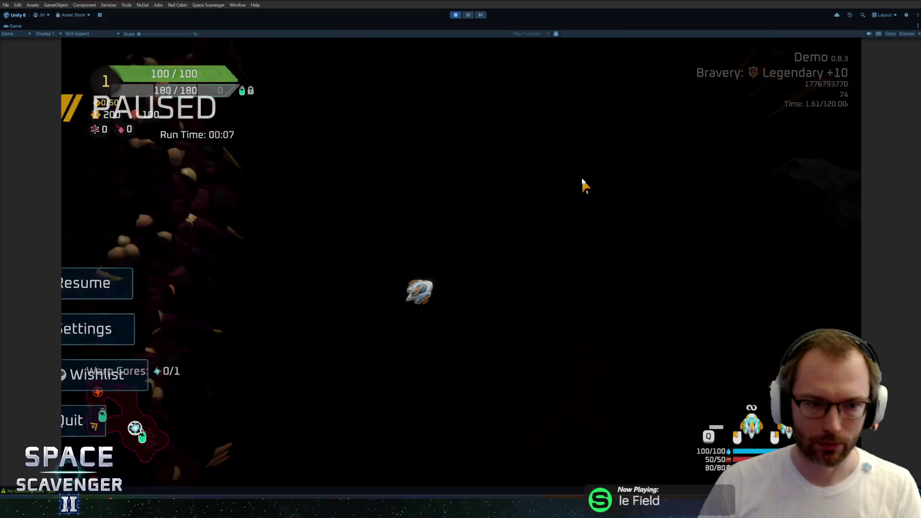
click(199, 425)
click(516, 300)
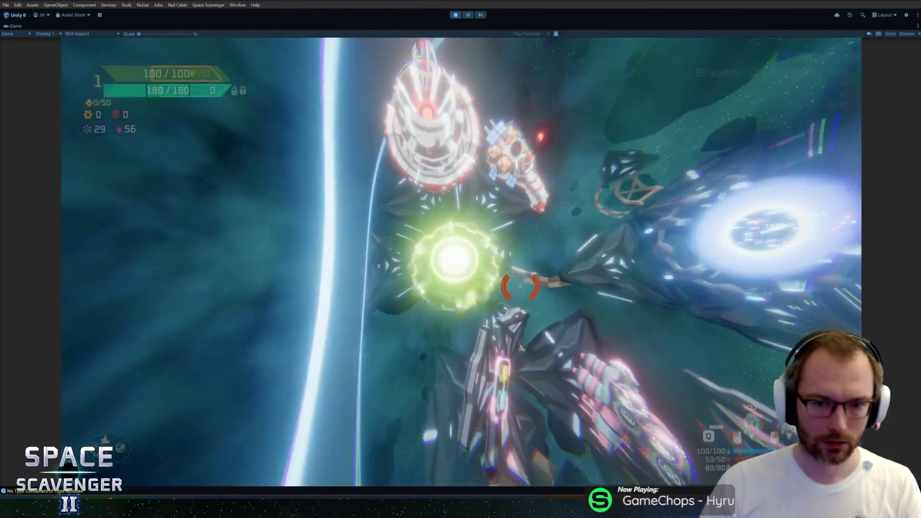
- In the hub, cancel the quit dialog with No, resume, and stop Play mode
key(Escape)
click(166, 427)
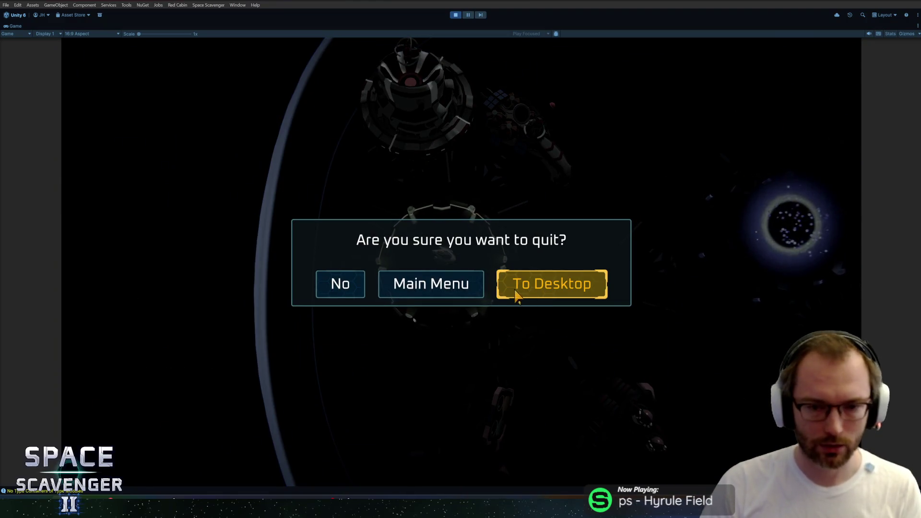
click(346, 286)
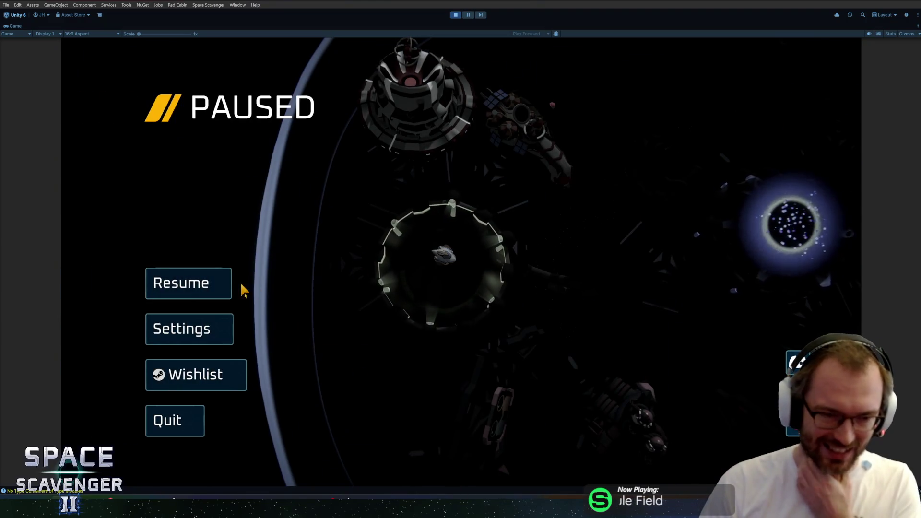
click(206, 284)
key(ctrl+p)
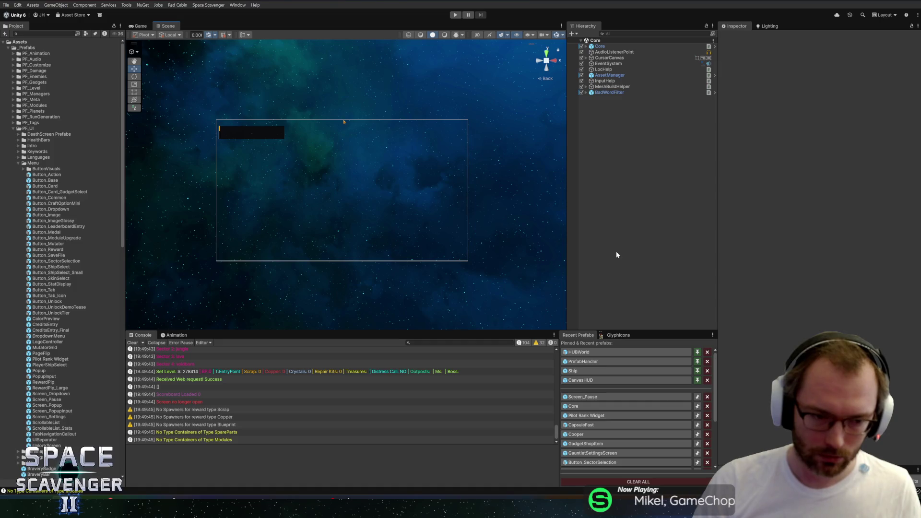
- Paste the copied button entry into Screen_Pause's Other Buttons list and save the prefab
click(586, 398)
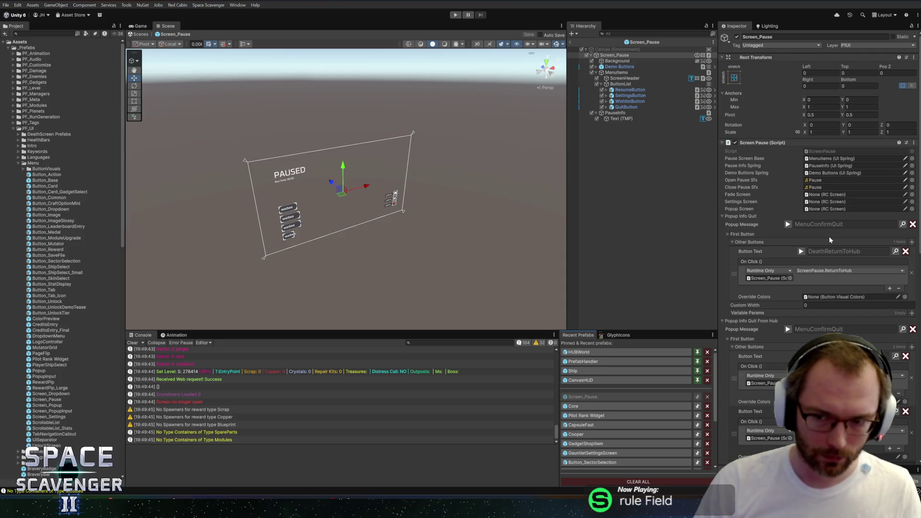
scroll(827, 237, down, 5)
right_click(744, 238)
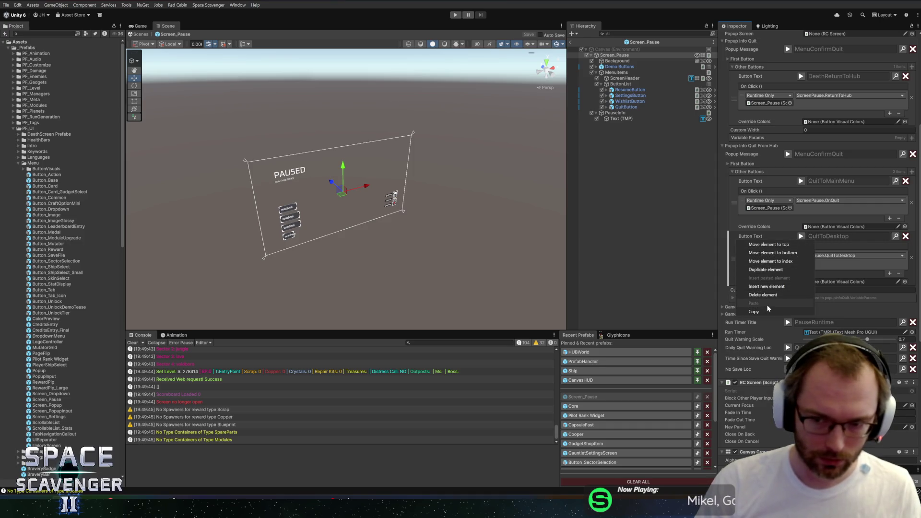
key(Escape)
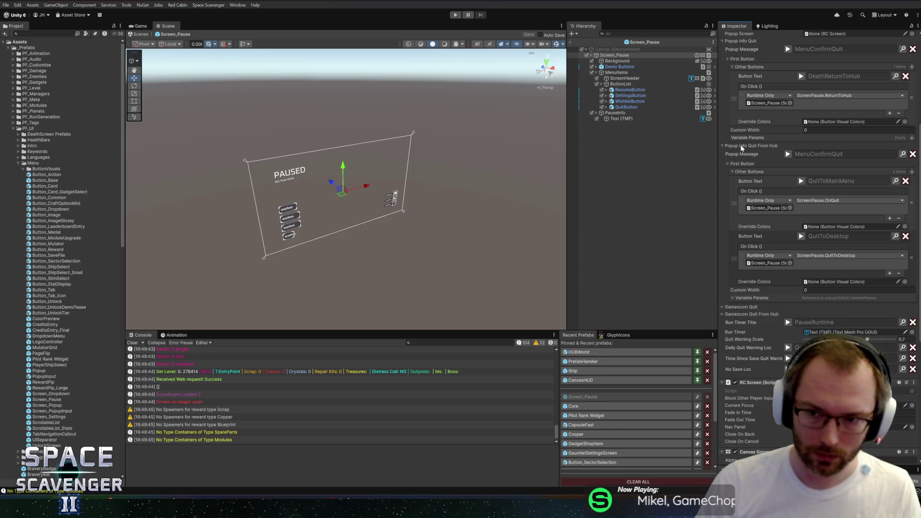
scroll(740, 144, up, 1)
right_click(743, 104)
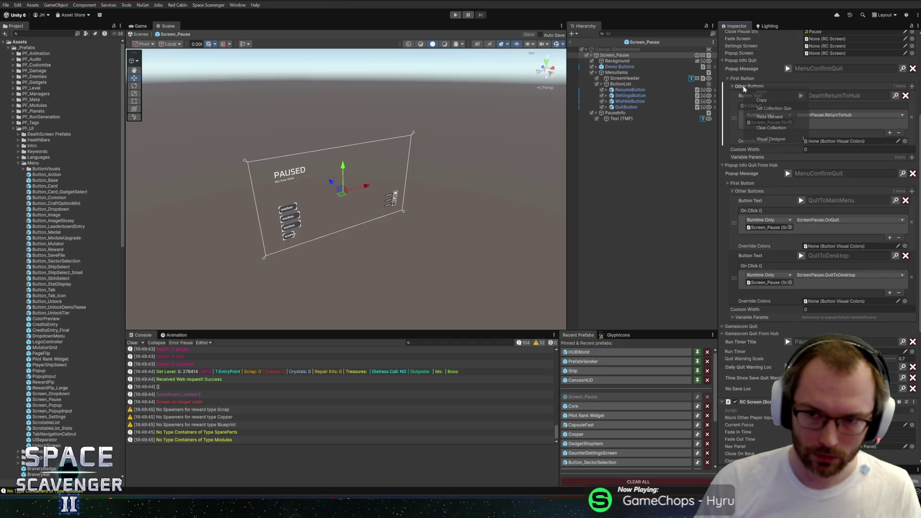
click(769, 117)
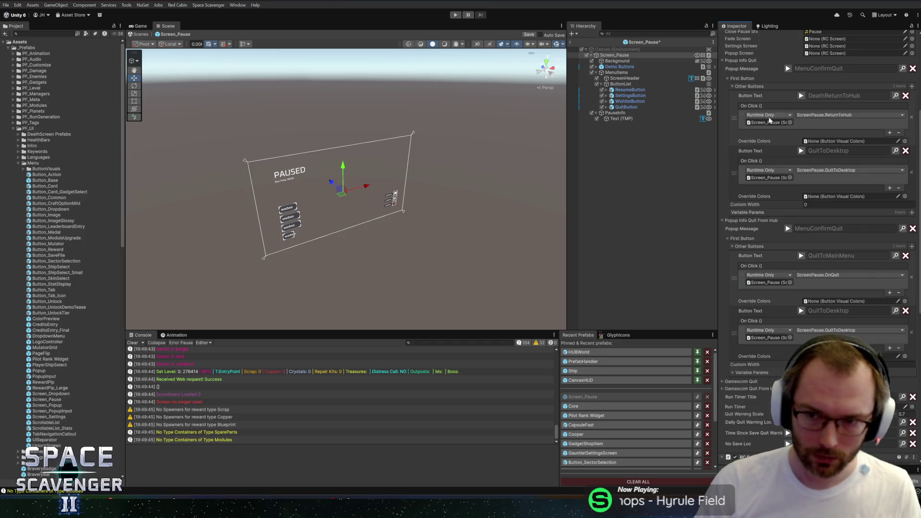
key(ctrl+s)
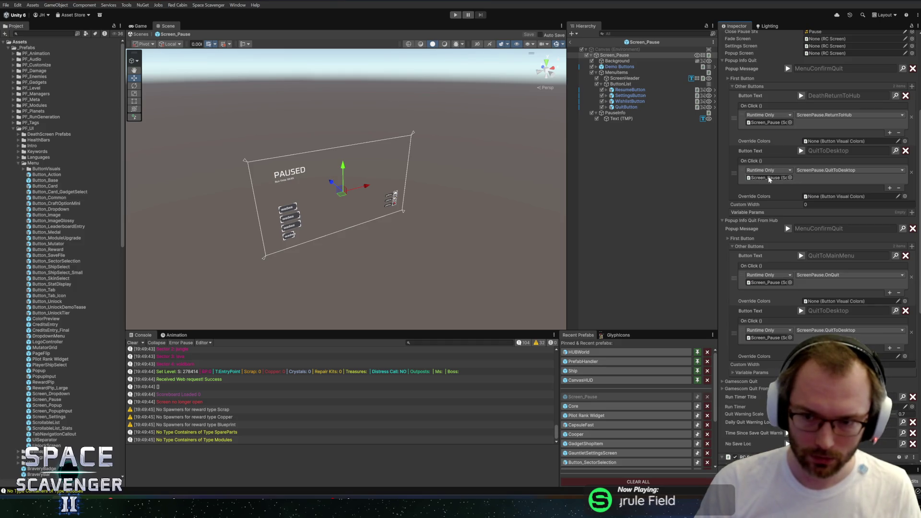
- Check the QuitToDesktop action's target, exit prefab mode, and switch to GitHub Desktop
click(769, 178)
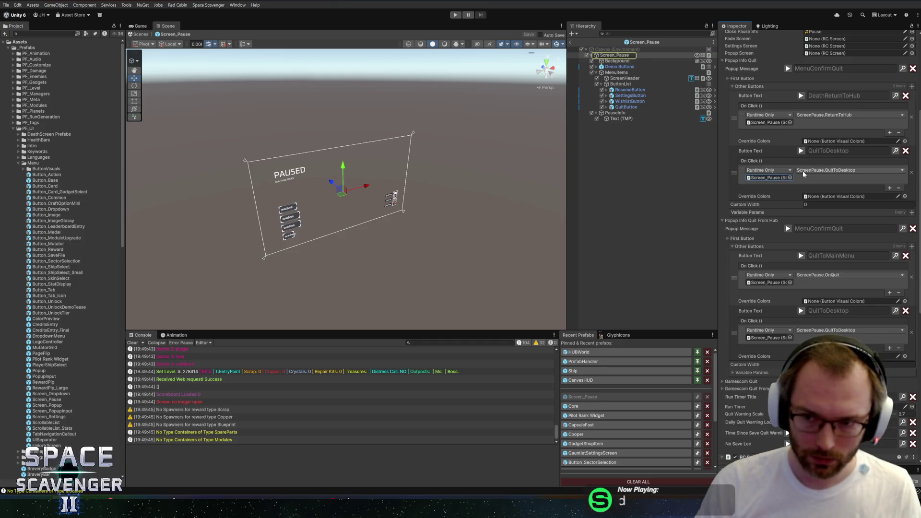
click(572, 42)
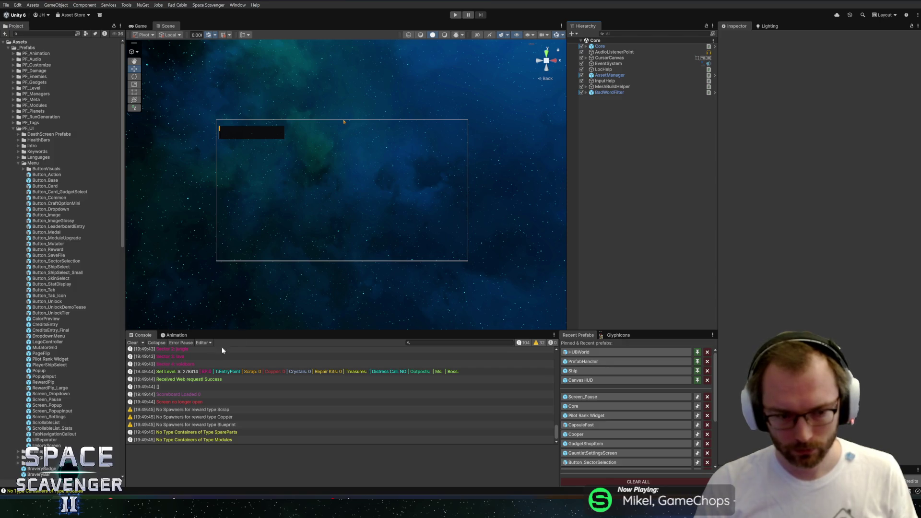
key(alt+Tab)
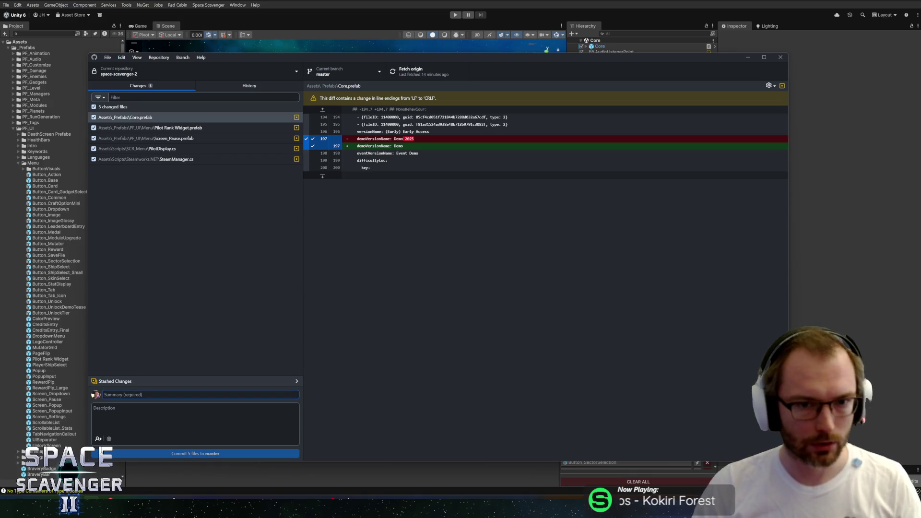
- Commit the five files to master as 'Pilot Rank Widget automatically gets steam name in Demo + Reordering quit popup buttons'
text(Pi)
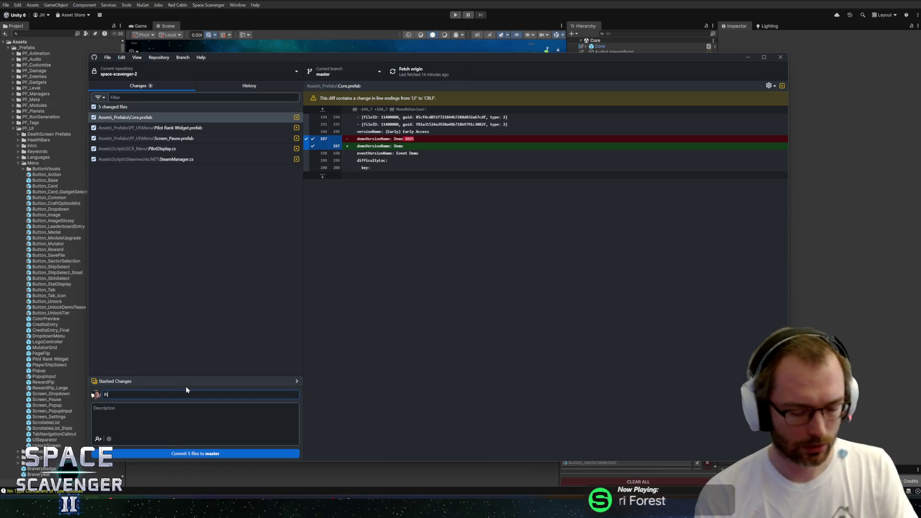
text(lotRank )
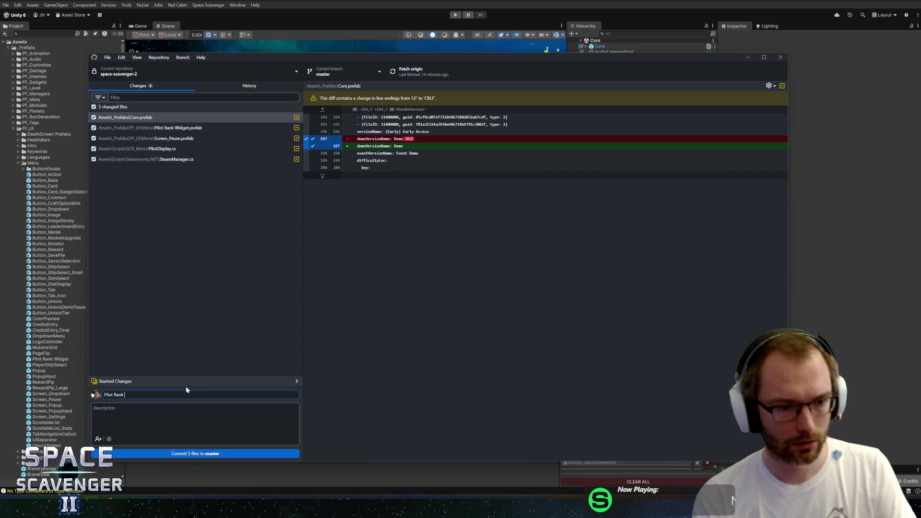
text(Wudget)
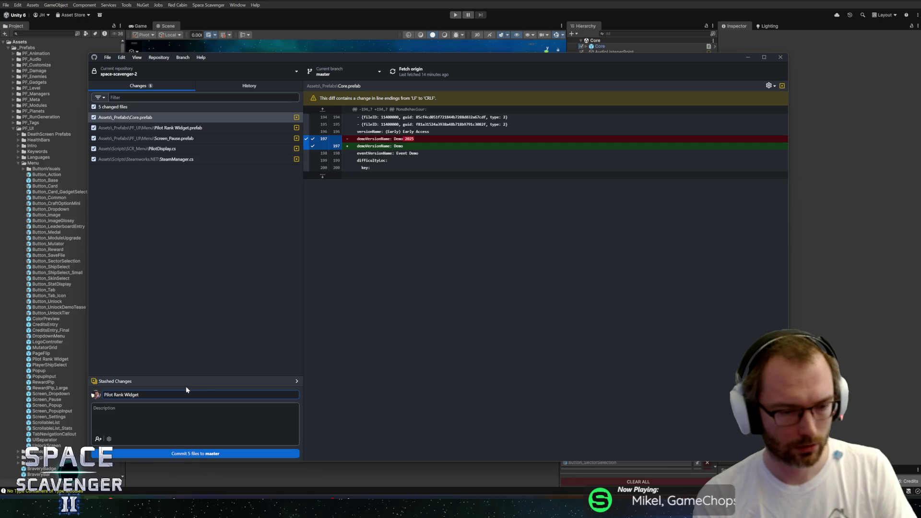
text(automatically)
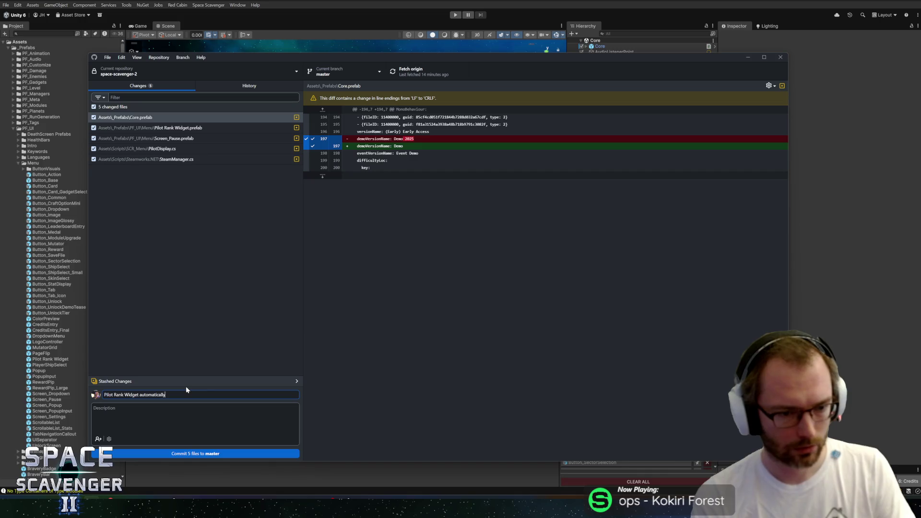
text( gets ste)
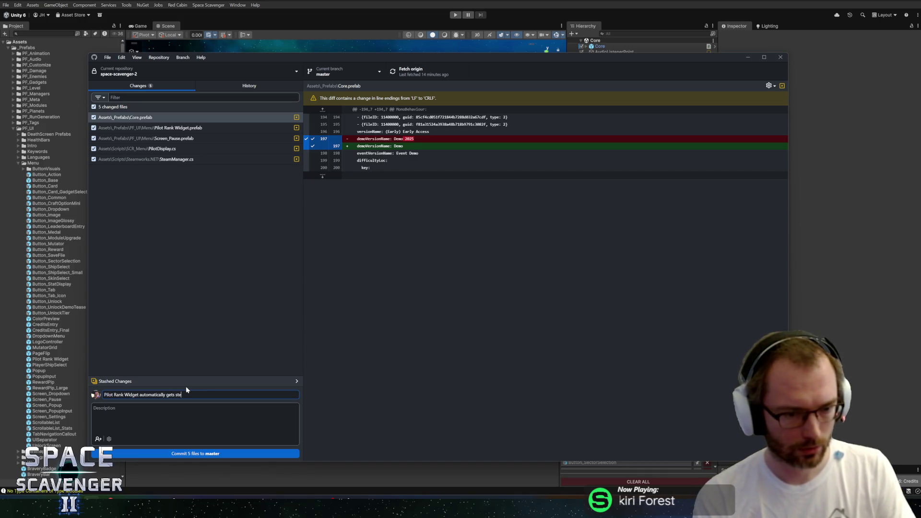
text(am name )
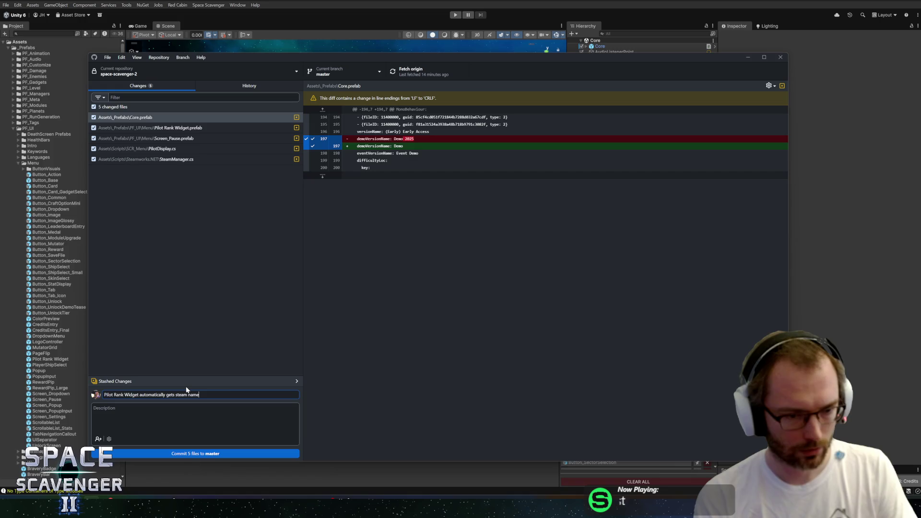
text(in Demo)
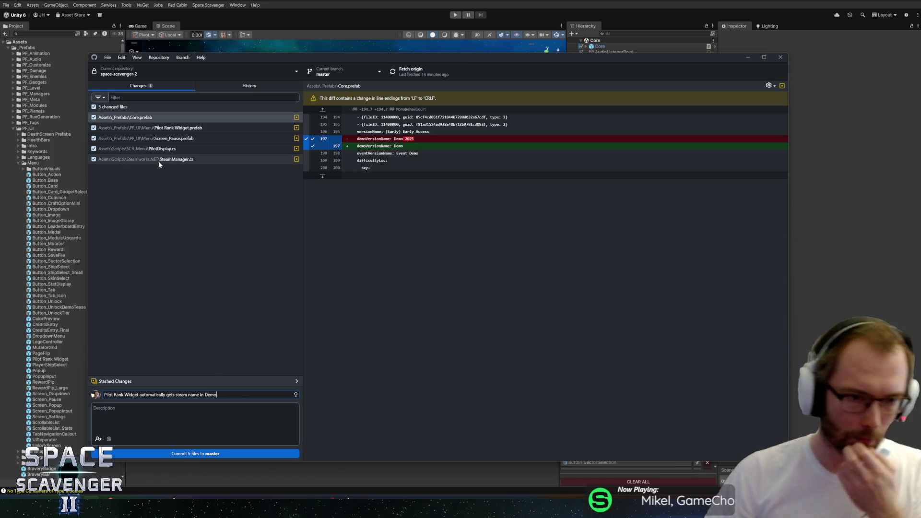
text( + )
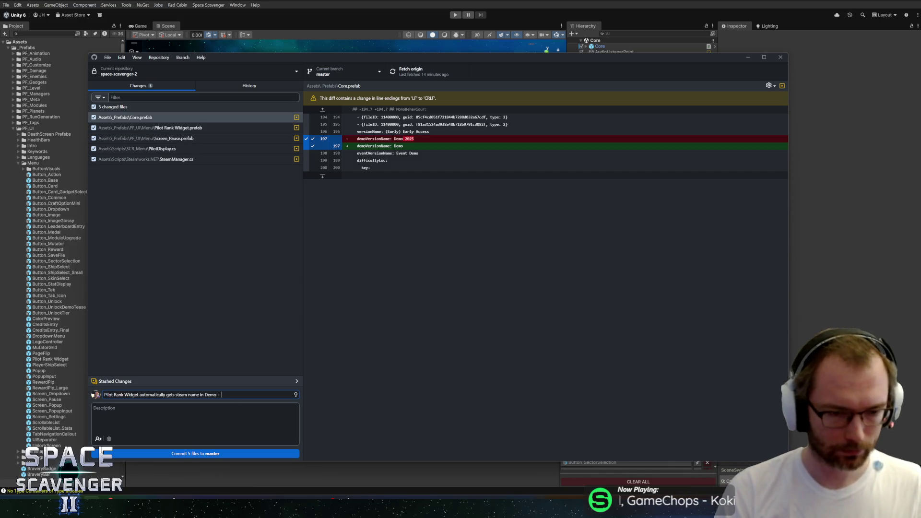
text(Reordering)
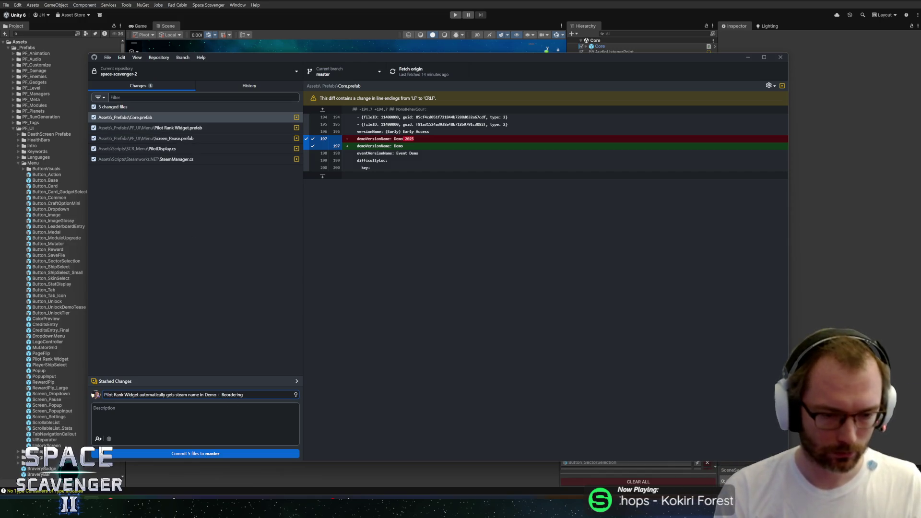
text( ouit popu)
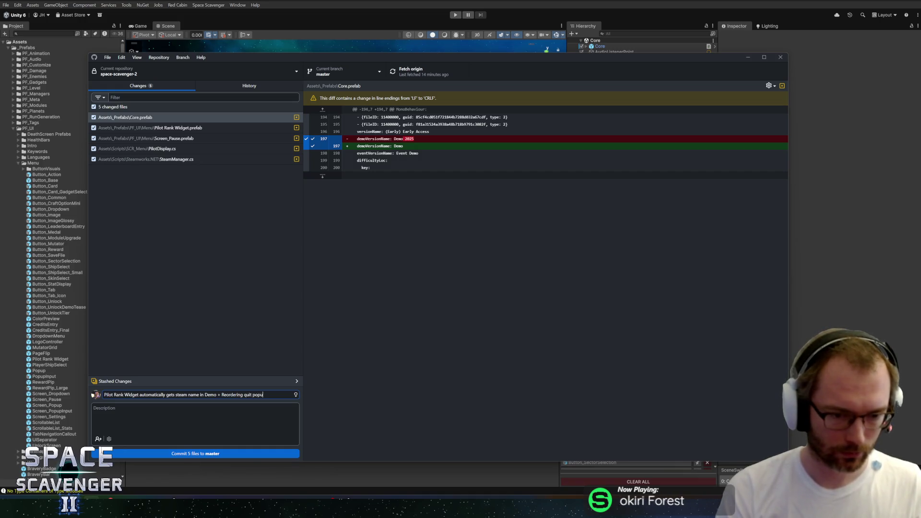
text(p buttons)
key(ctrl+Return)
- Push the commit to origin and switch to Rider
click(433, 74)
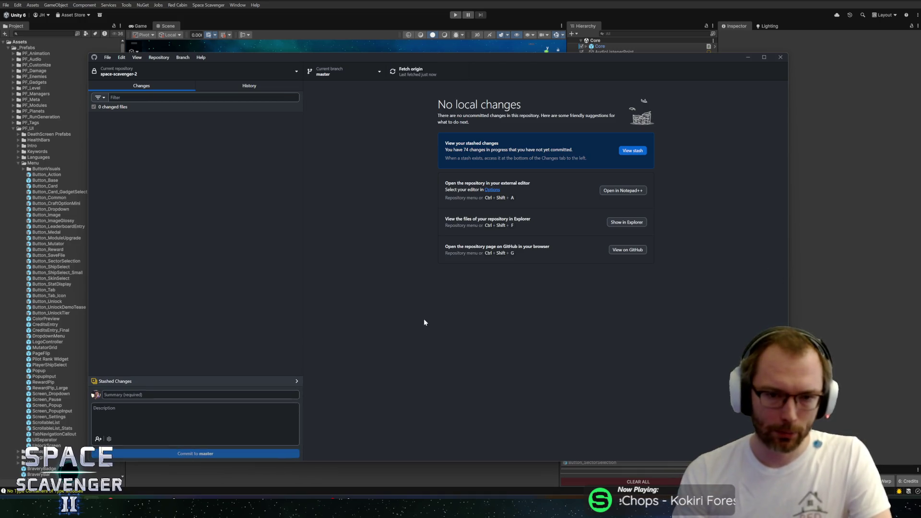
key(alt+Tab)
key(alt+Tab)
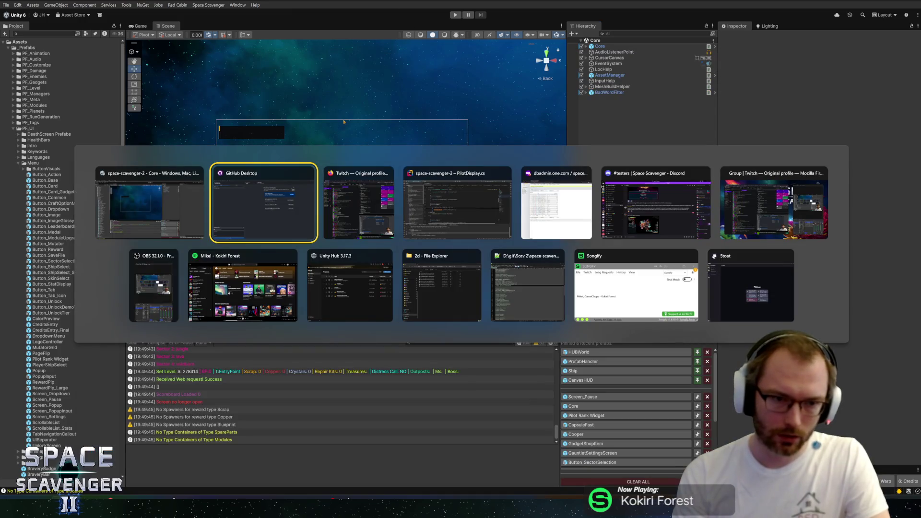
key(alt+Tab)
key(alt+Tab)
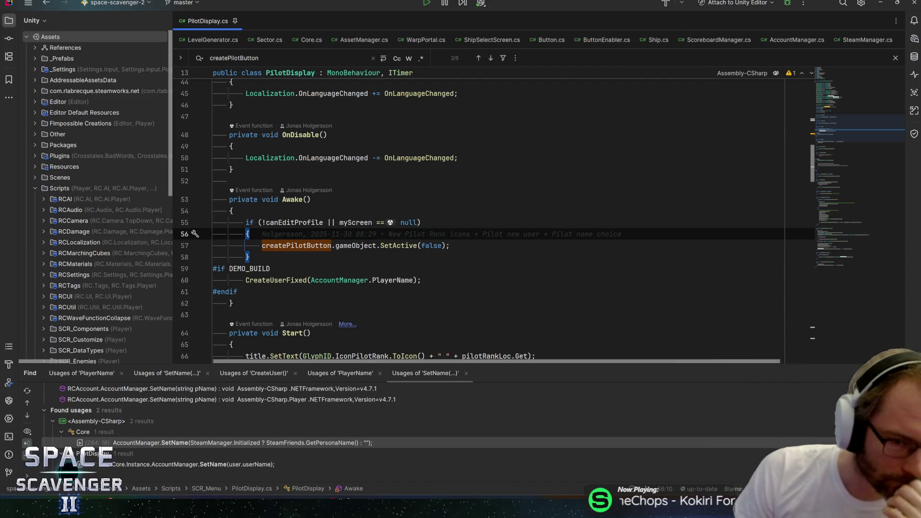
click(374, 280)
key(F12)
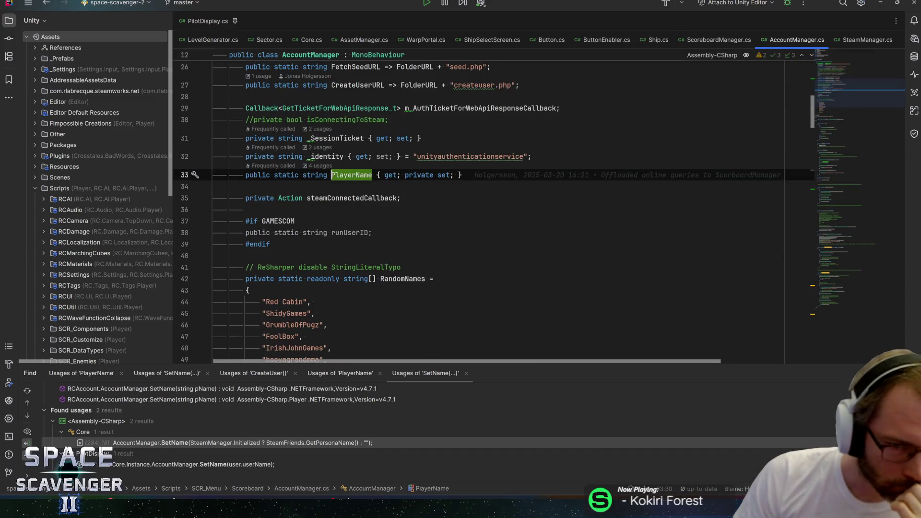
key(ctrl+alt+Left)
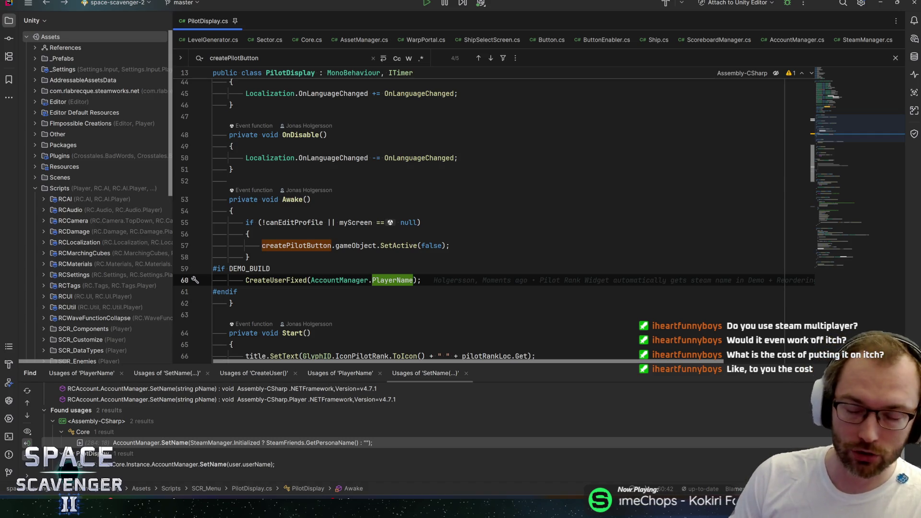
click(421, 280)
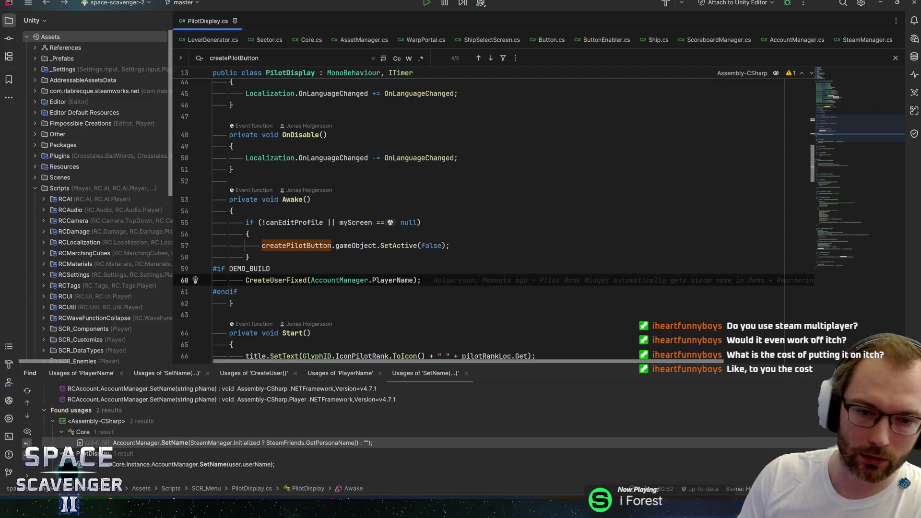
key(Up)
key(Up)
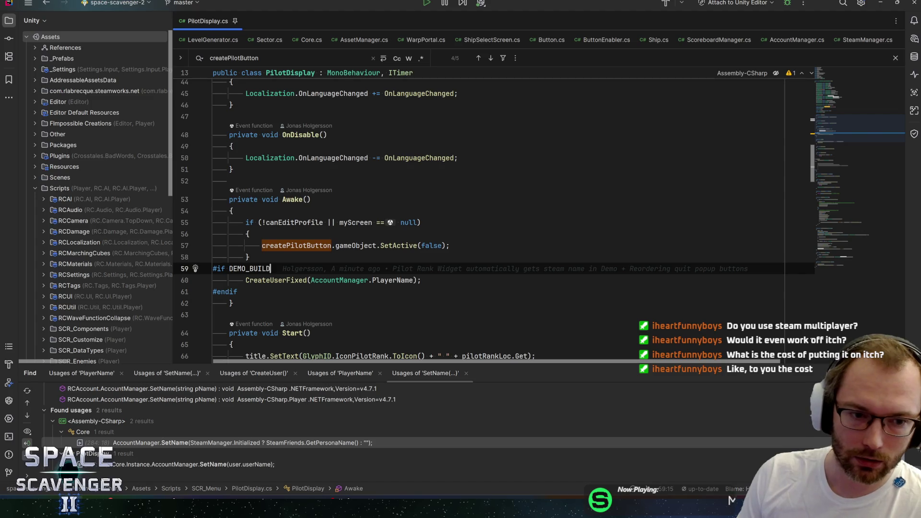
key(Down)
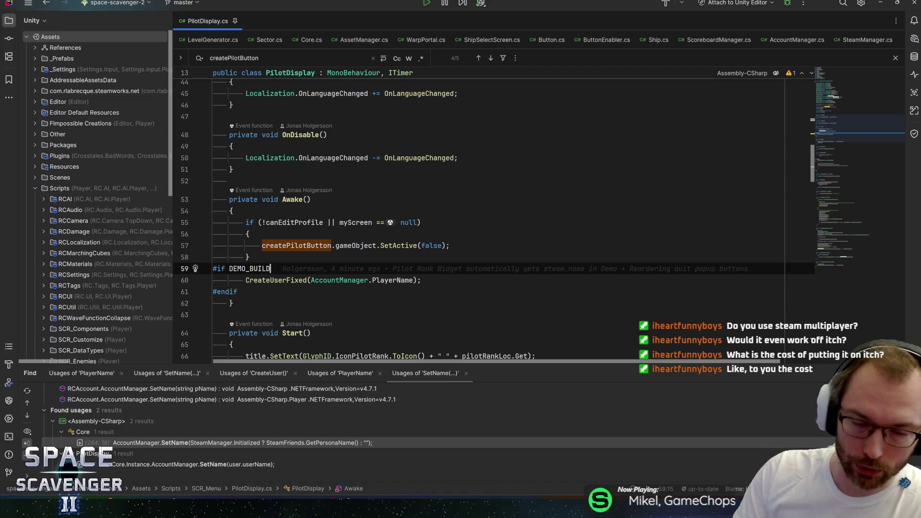
key(Down)
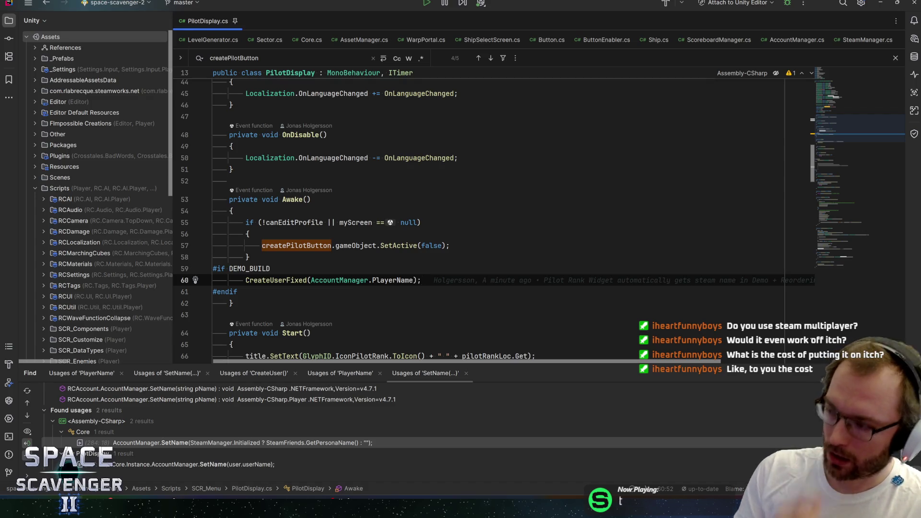
click(335, 280)
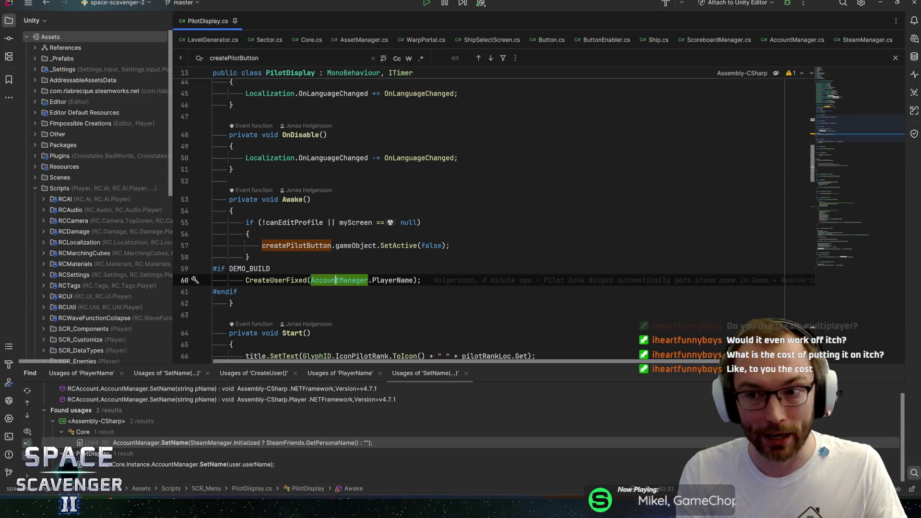
mouse_move(397, 280)
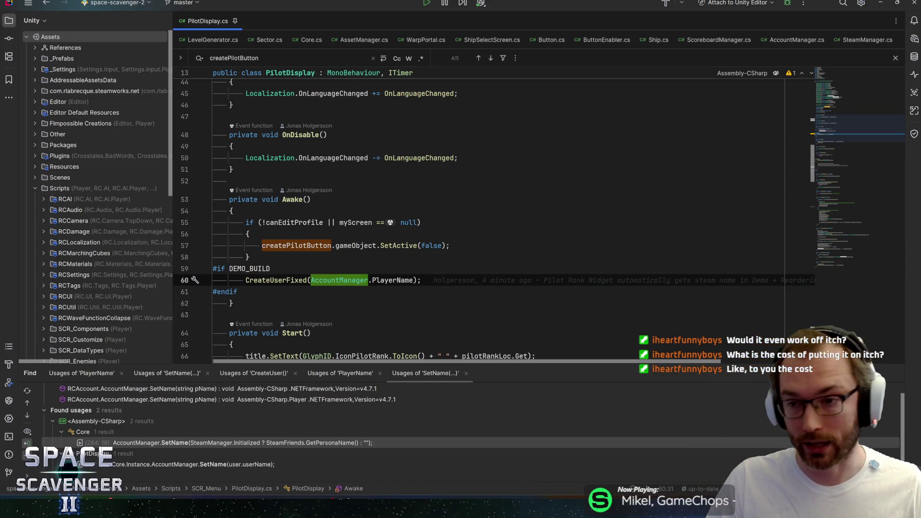
click(356, 280)
click(389, 281)
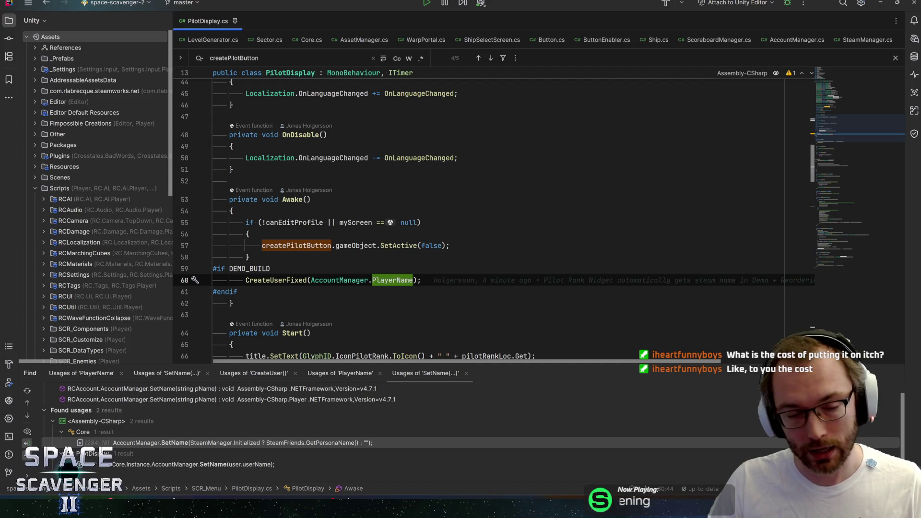
click(358, 280)
click(396, 281)
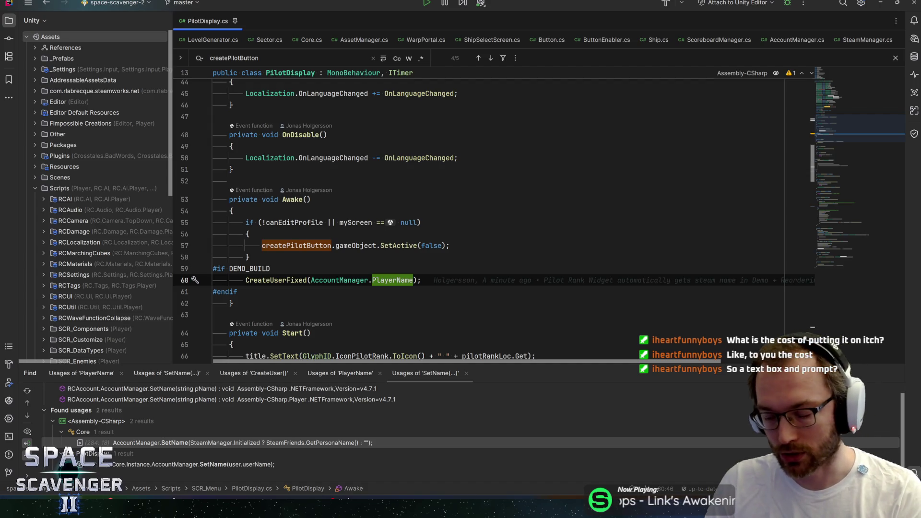
click(360, 280)
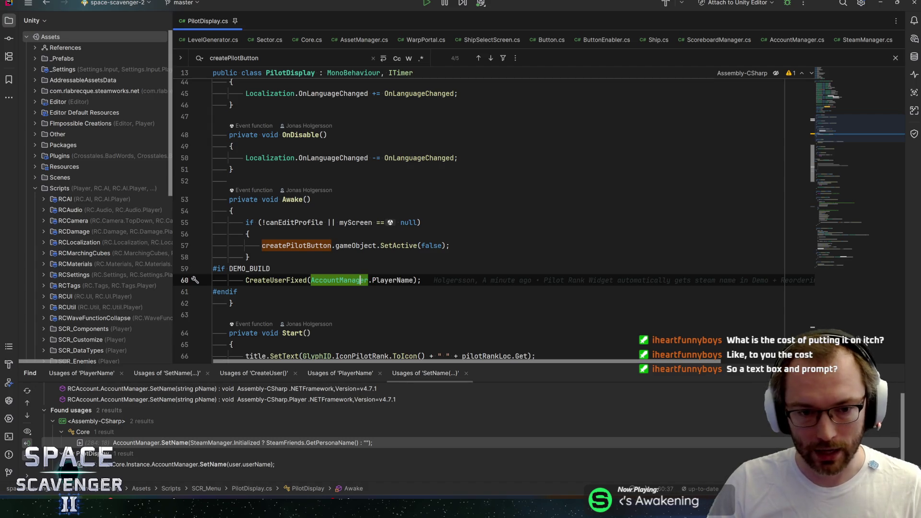
click(340, 280)
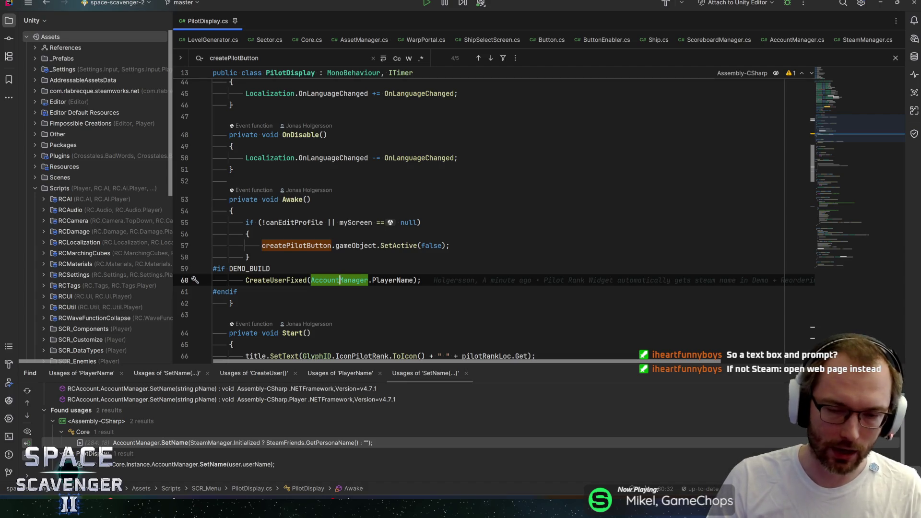
click(237, 291)
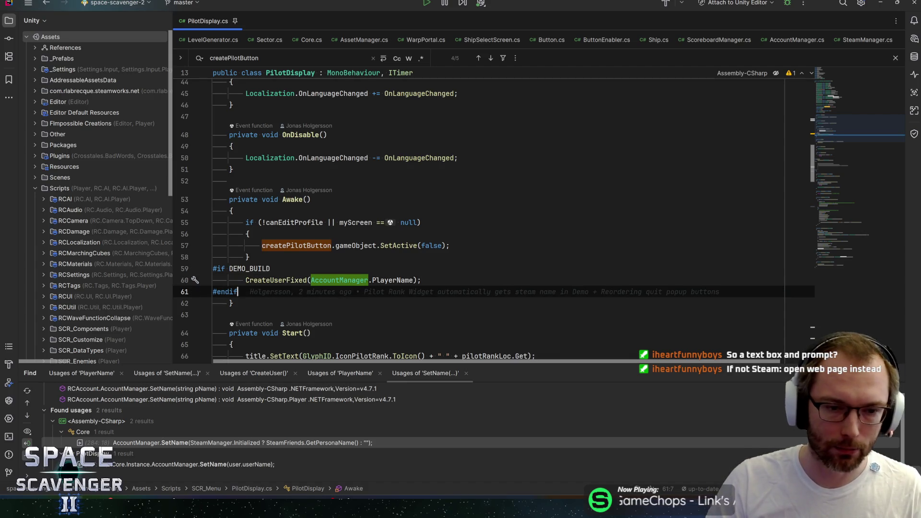
key(Up)
key(Up)
key(End)
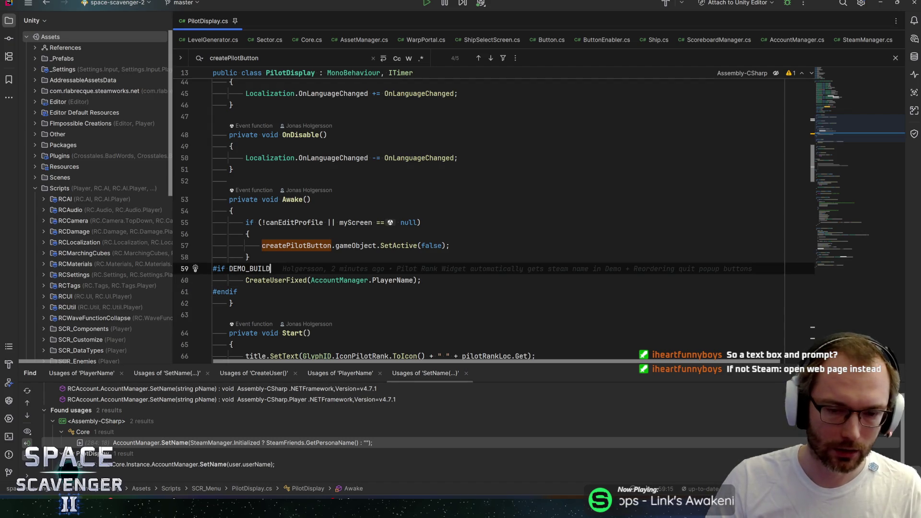
key(Down)
key(End)
key(Down)
key(Up)
key(Up)
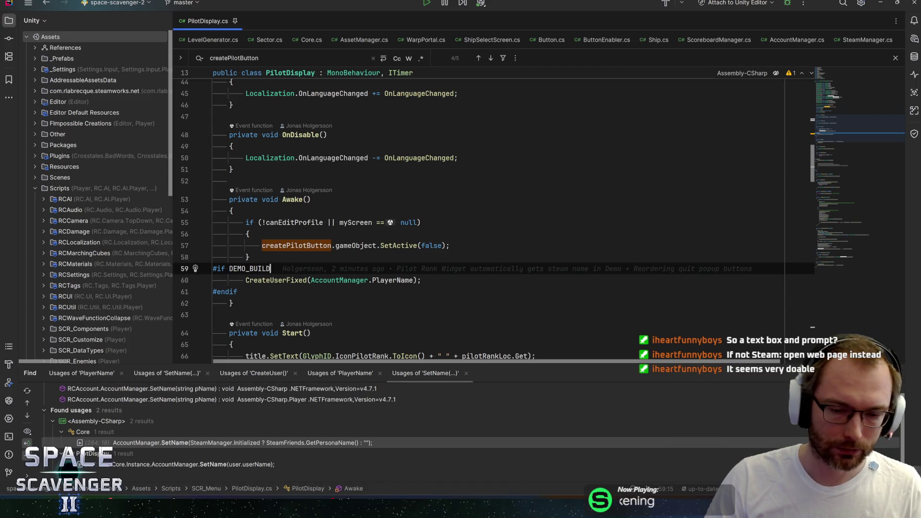
key(Down)
key(Up)
key(Down)
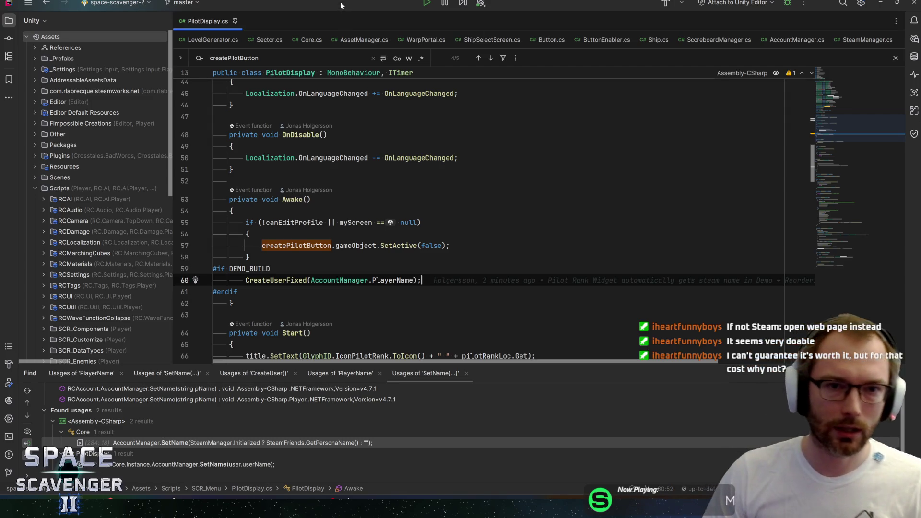
key(alt+Tab)
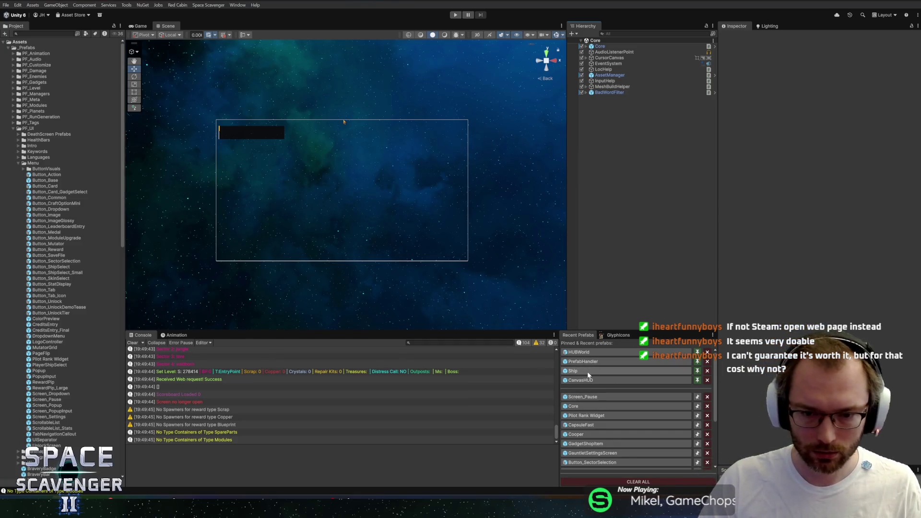
- Review the Core prefab's components, collapse All Bravery Levels, then bring up Steam's library
click(584, 404)
scroll(762, 310, down, 10)
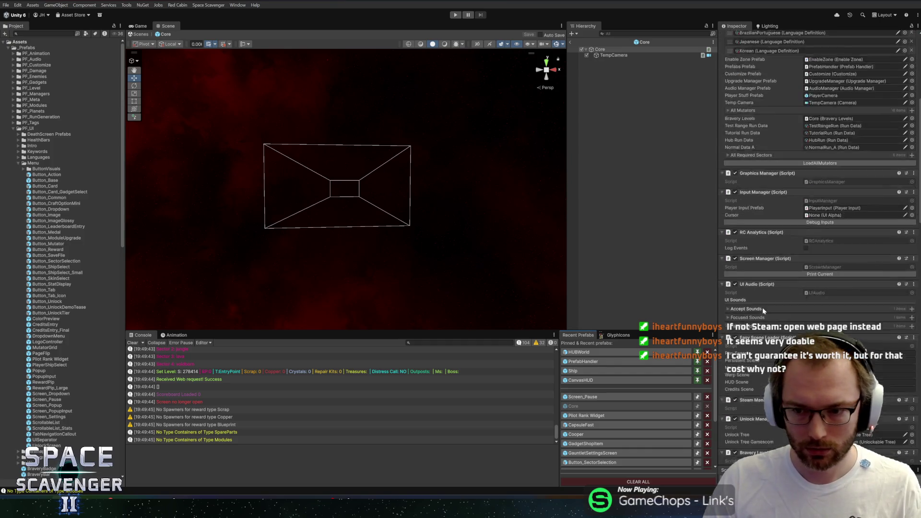
scroll(761, 307, down, 14)
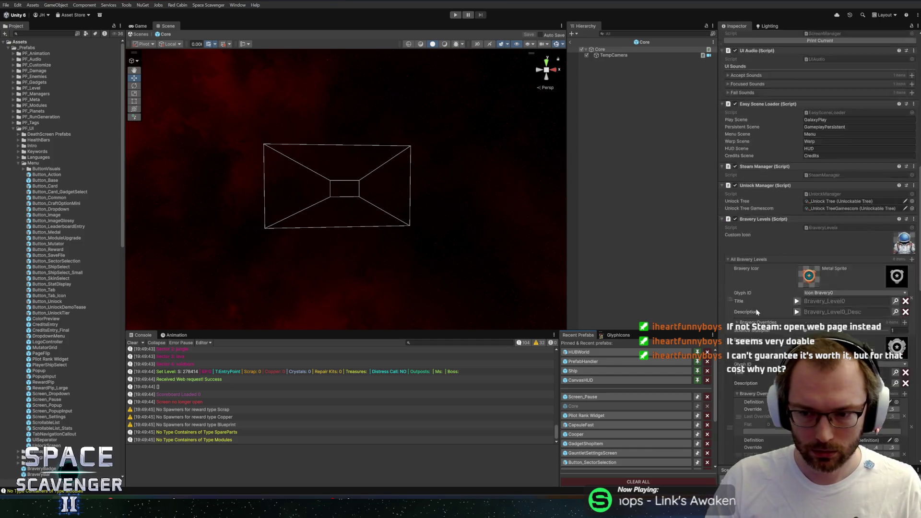
scroll(756, 311, down, 9)
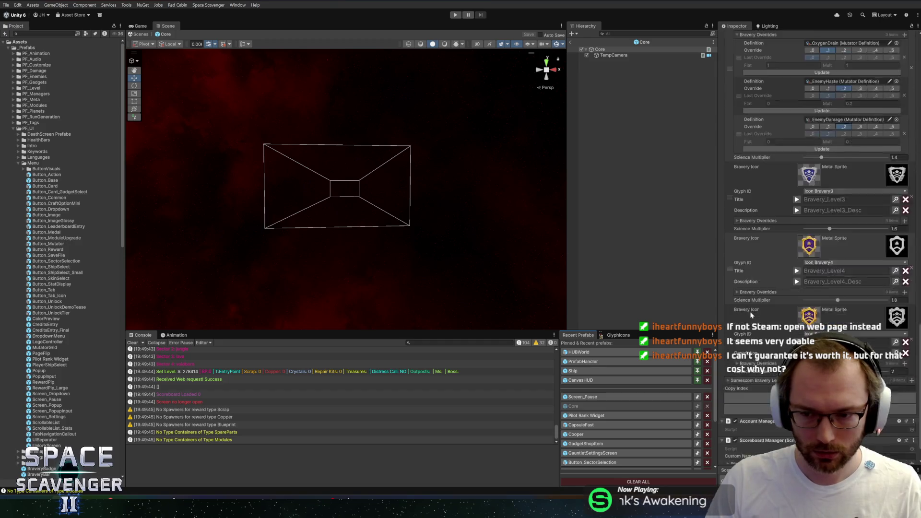
scroll(758, 302, up, 15)
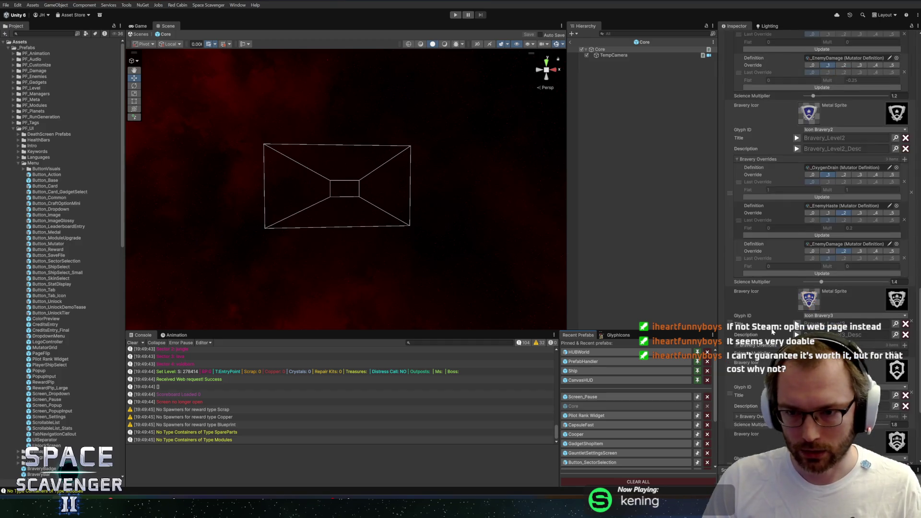
click(743, 287)
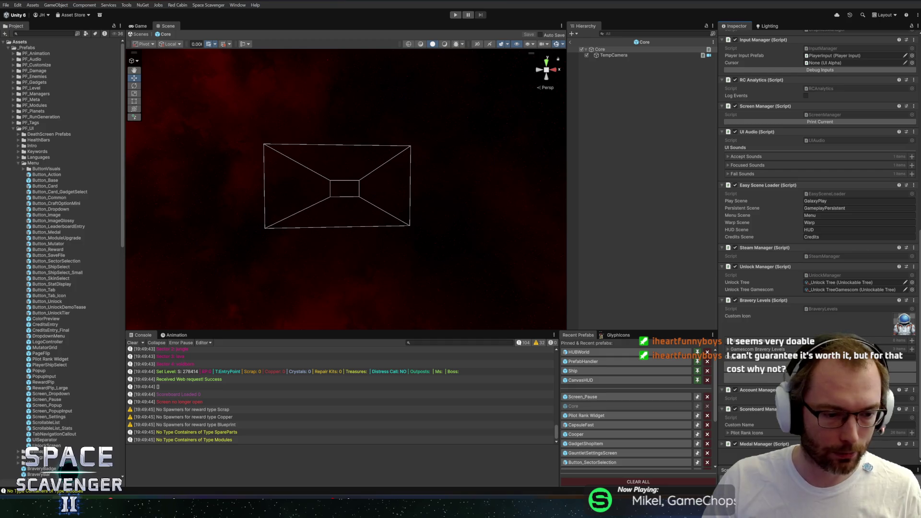
click(175, 460)
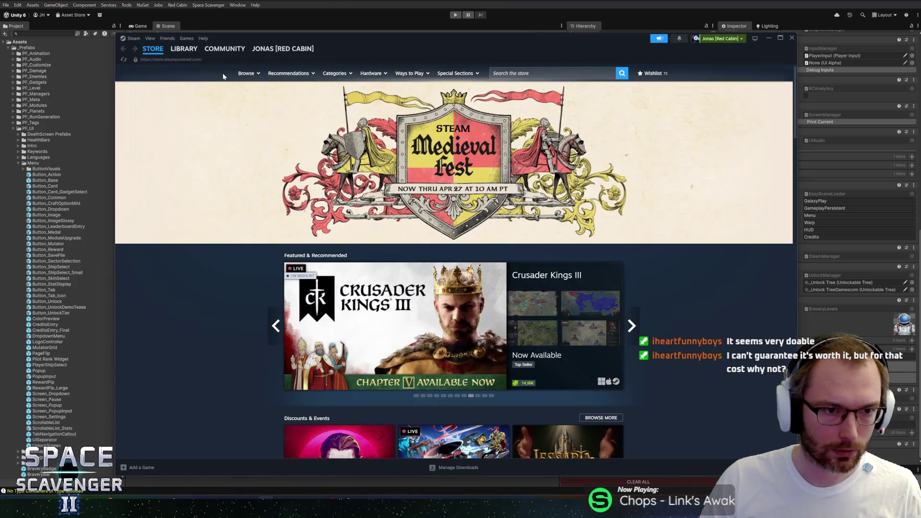
click(183, 49)
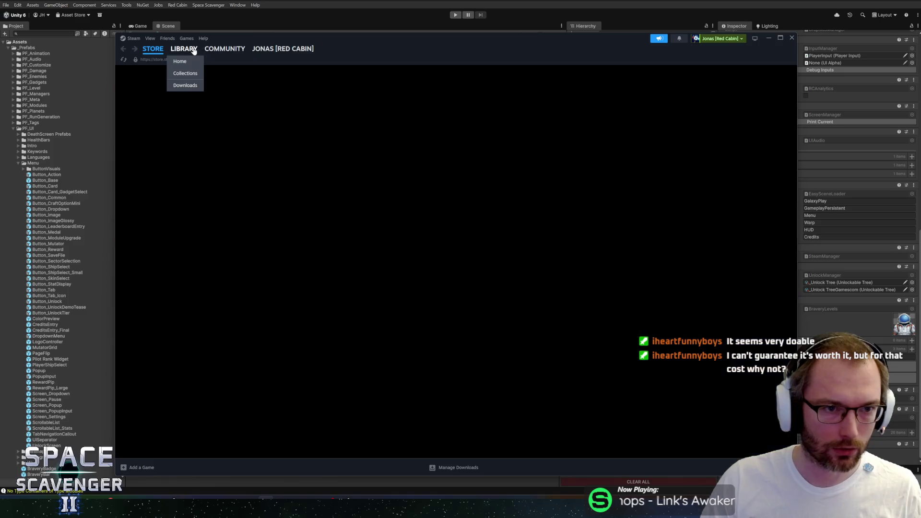
- Compare the Space Scavenger 2 Playtest and Demo library pages, then go back to Unity
click(192, 120)
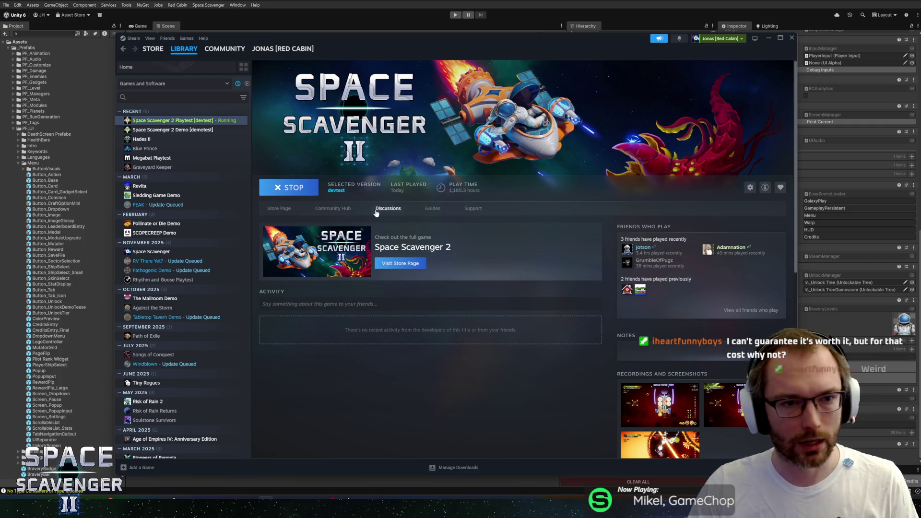
click(178, 131)
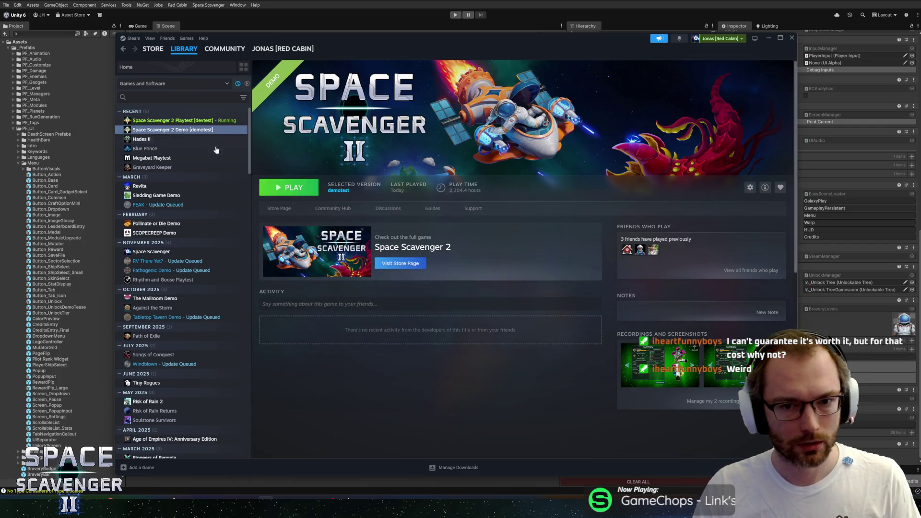
click(168, 122)
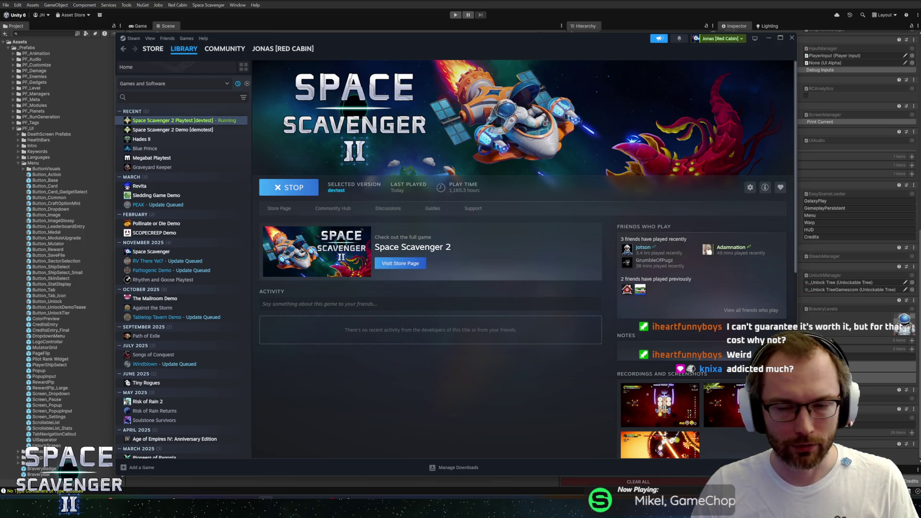
key(alt+Tab)
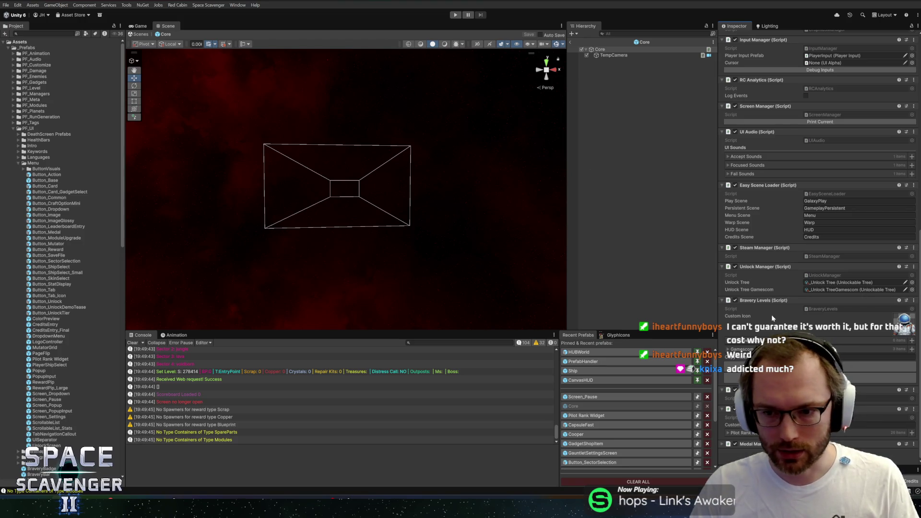
- Open SteamManager.cs in Rider via the Steam Manager component's Edit Script
right_click(758, 250)
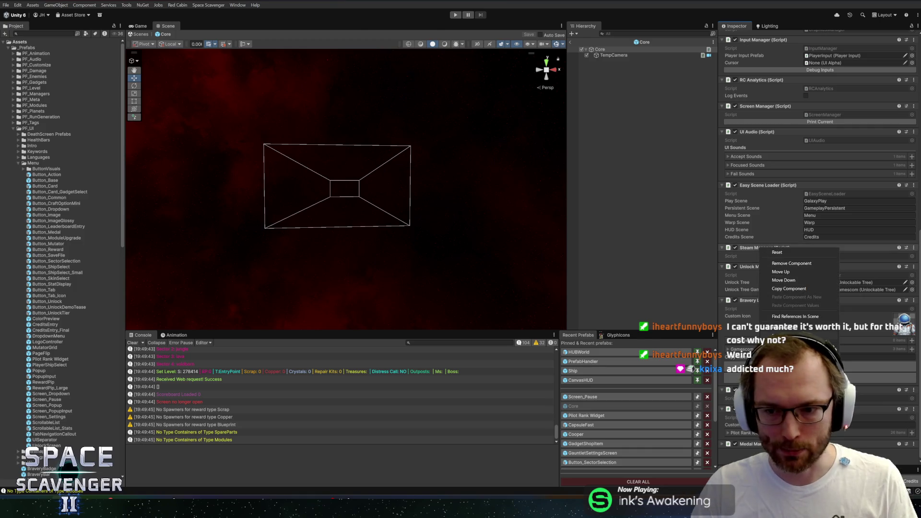
click(787, 288)
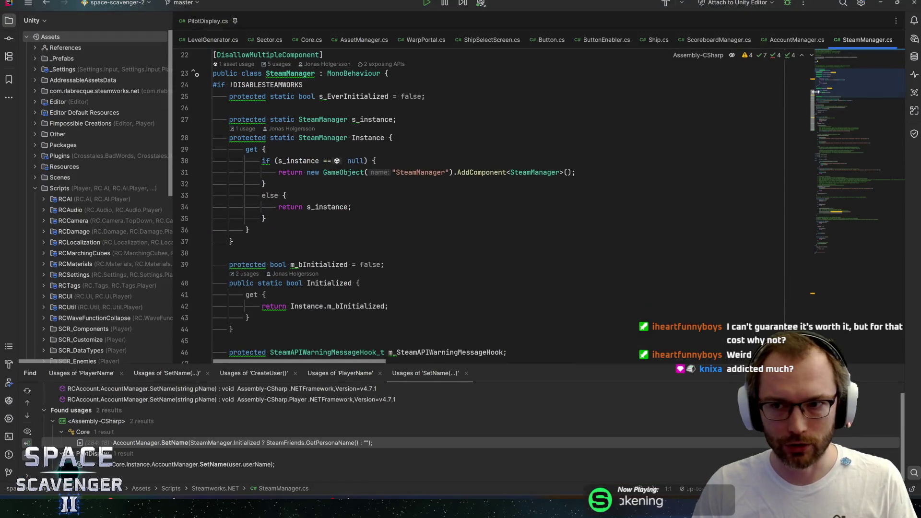
mouse_move(831, 85)
mouse_down()
mouse_move(835, 77)
mouse_move(842, 88)
mouse_move(847, 72)
mouse_up()
mouse_move(246, 51)
mouse_down()
mouse_move(214, 49)
mouse_move(224, 251)
mouse_up()
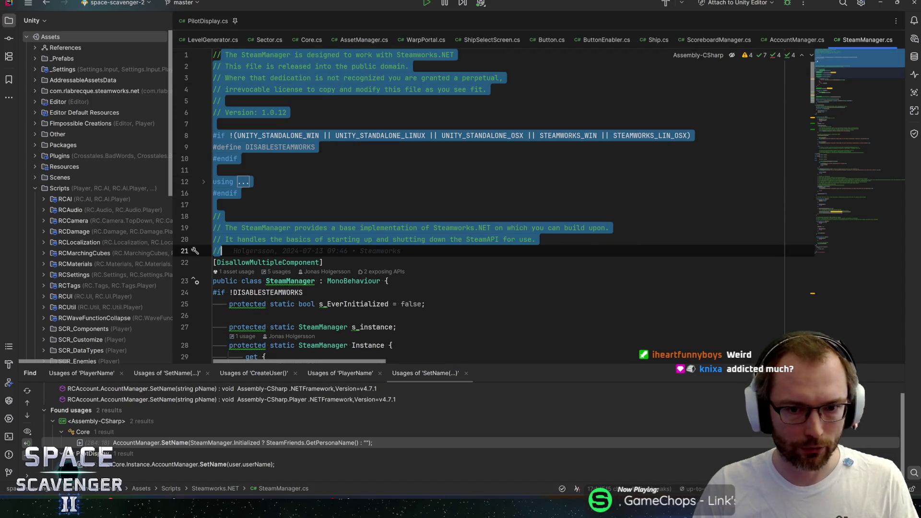
double_click(218, 251)
- Review Steamworks.NET usage and the DEMO_BUILD/PLAYTEST app ID #if block in Awake, then return to Unity
double_click(472, 227)
drag(850, 81, 852, 95)
scroll(445, 89, up, 7)
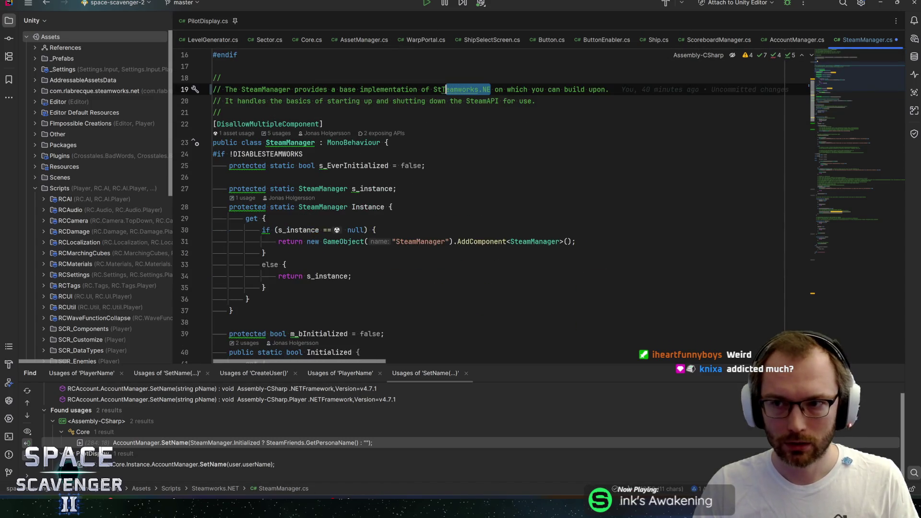
drag(851, 76, 845, 143)
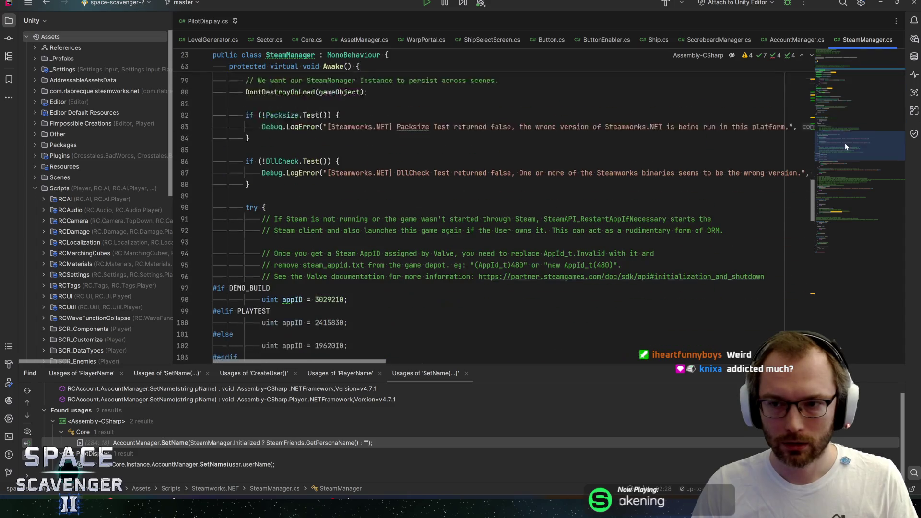
mouse_move(237, 342)
mouse_down()
mouse_move(207, 298)
mouse_move(136, 270)
mouse_up()
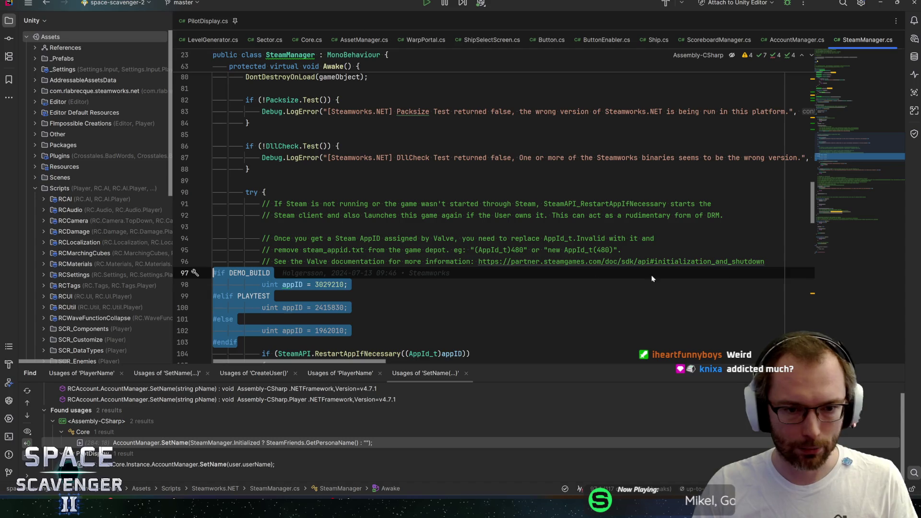
scroll(858, 159, down, 4)
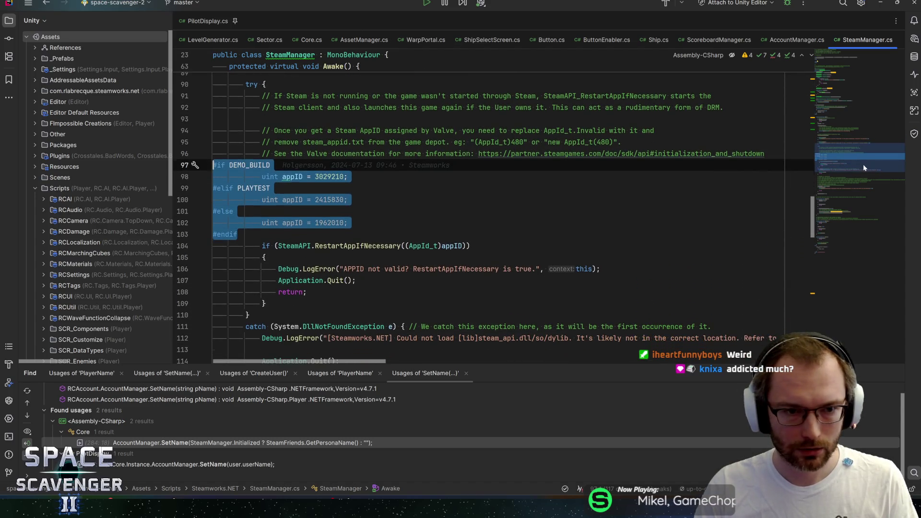
click(576, 168)
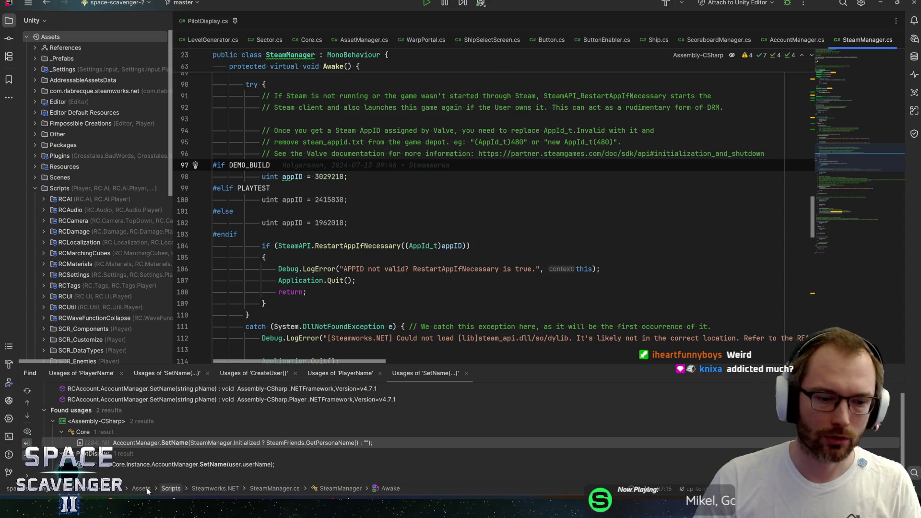
key(alt+Tab)
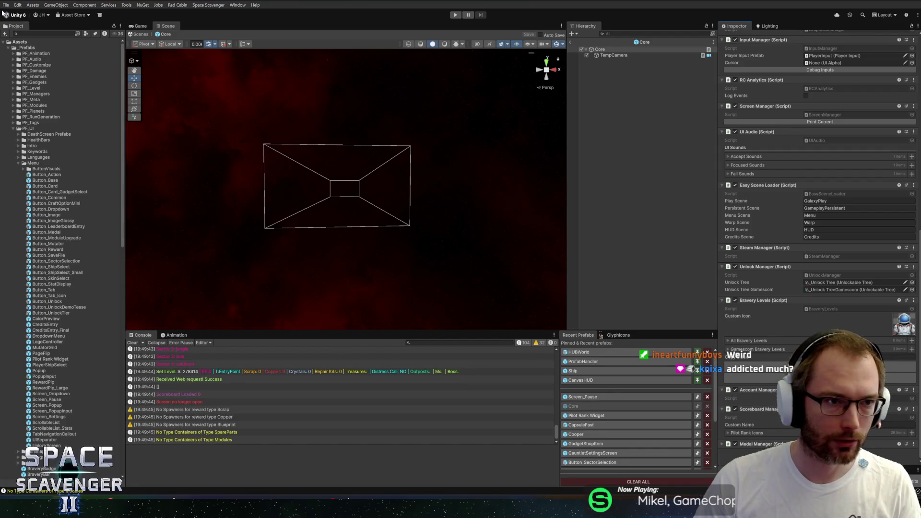
- Create a new Windows build profile named Playtest from File > Build Profiles
click(5, 5)
click(34, 97)
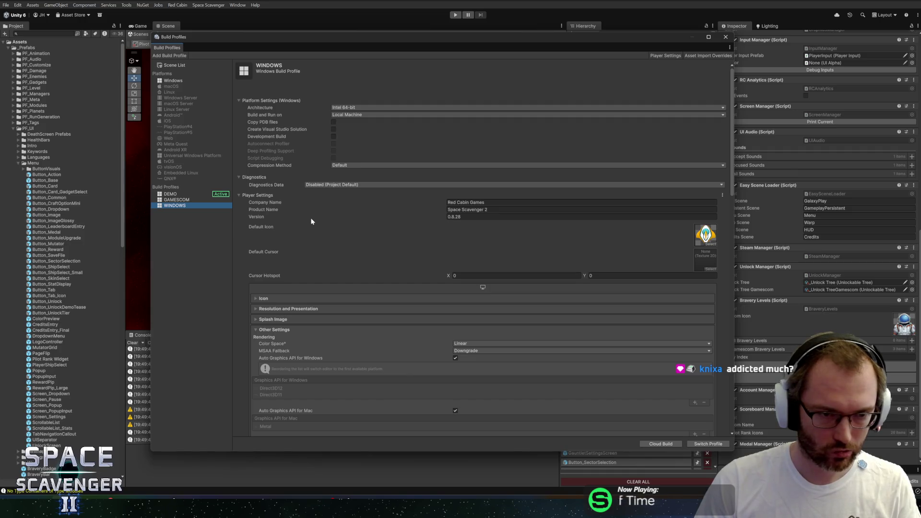
click(168, 56)
text(Playtest)
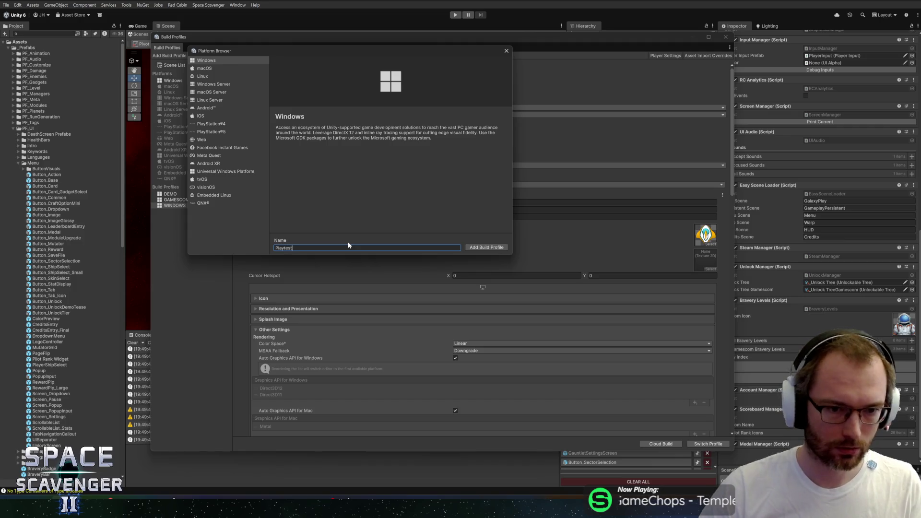
click(486, 247)
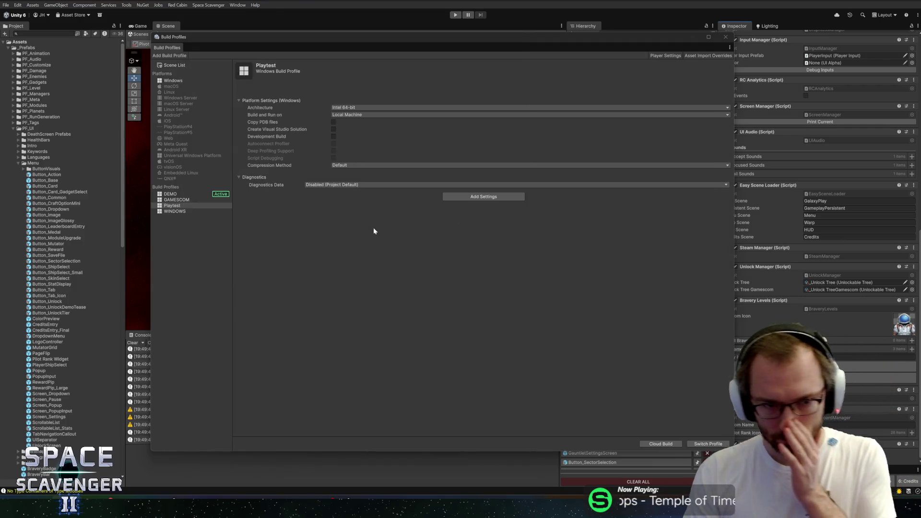
- Add a PLAYTEST scripting define to the Playtest profile, copying the symbol from Rider
click(172, 207)
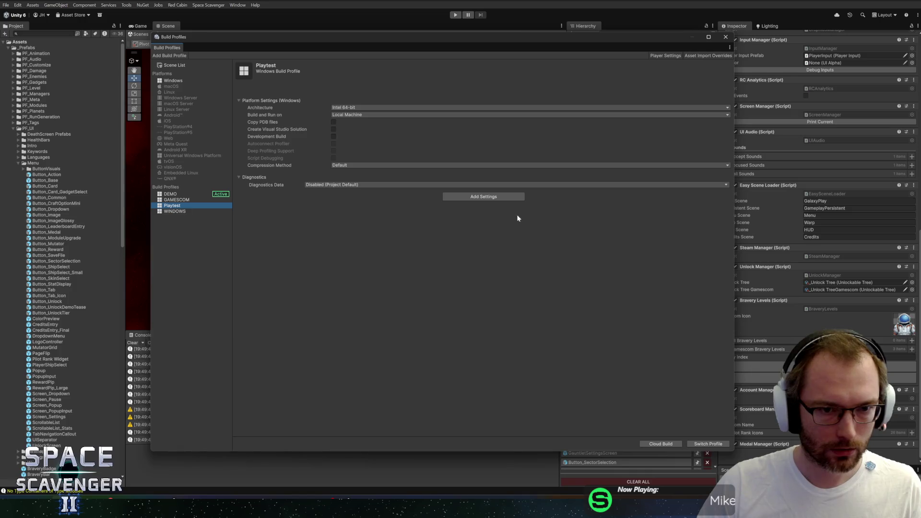
click(478, 198)
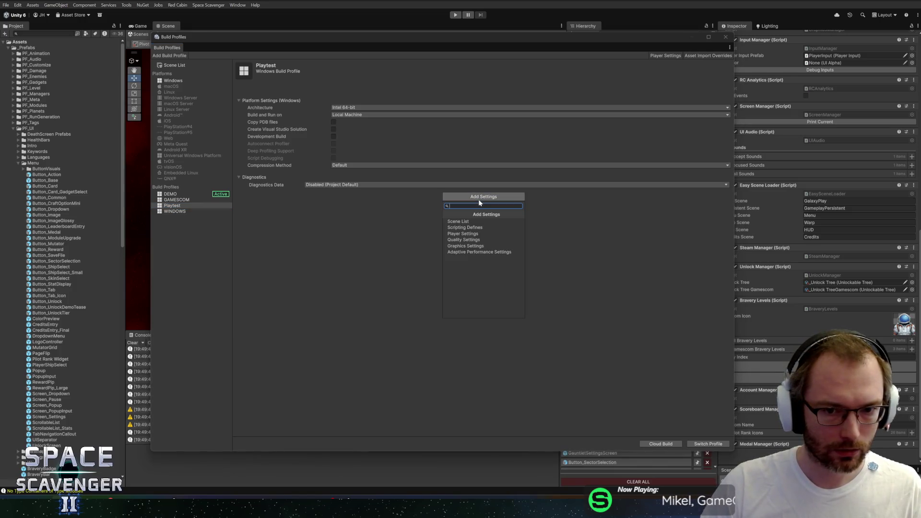
click(464, 227)
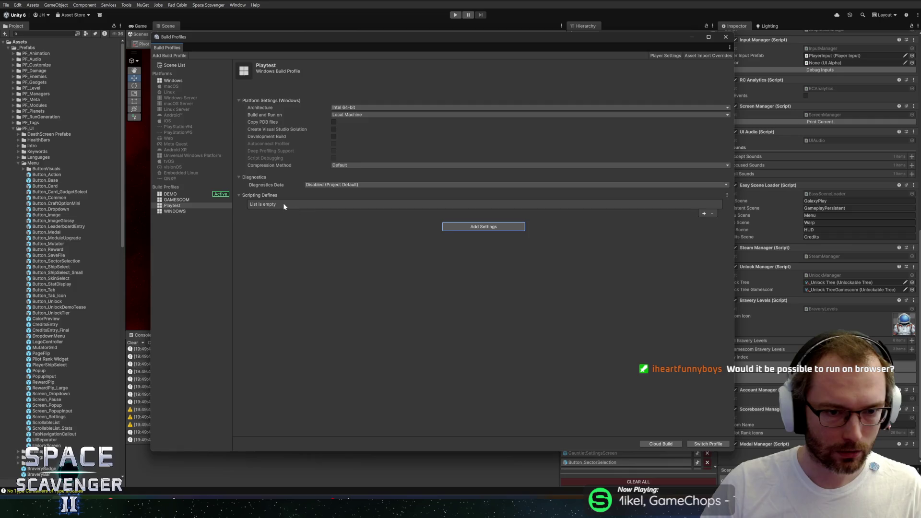
click(704, 213)
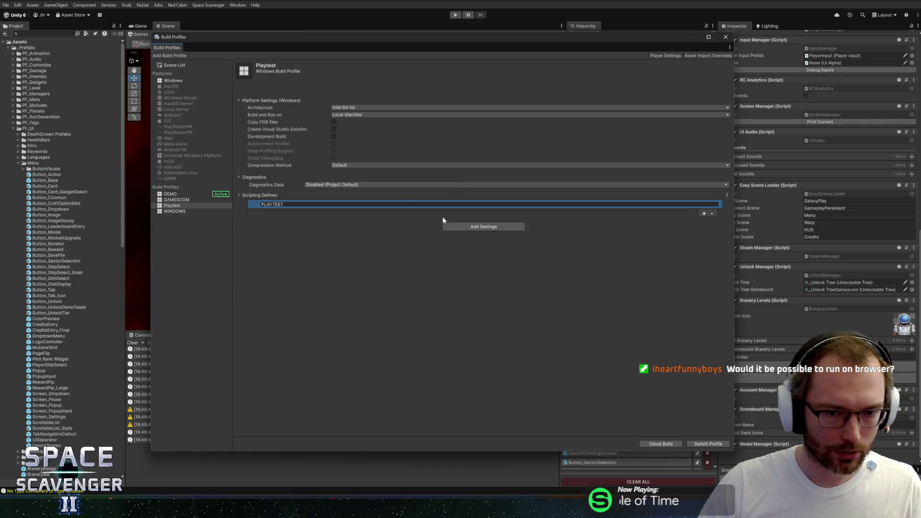
key(alt+Tab)
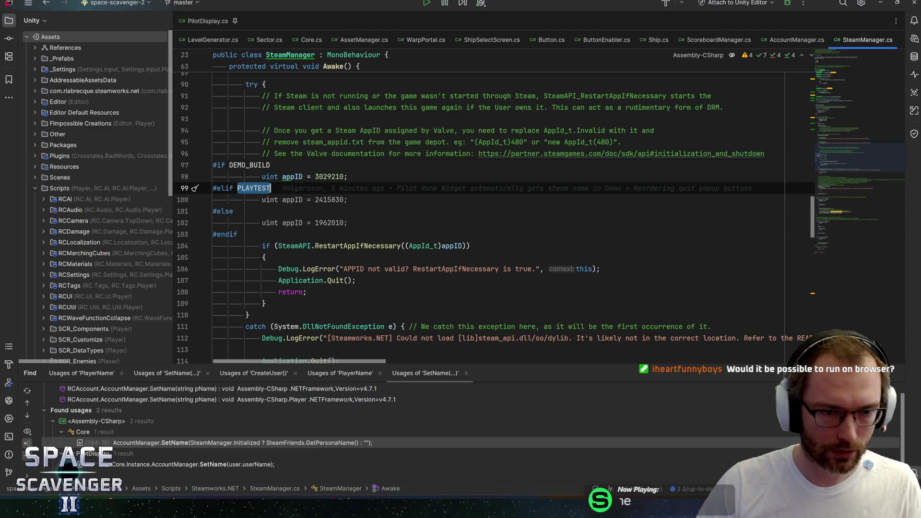
key(Escape)
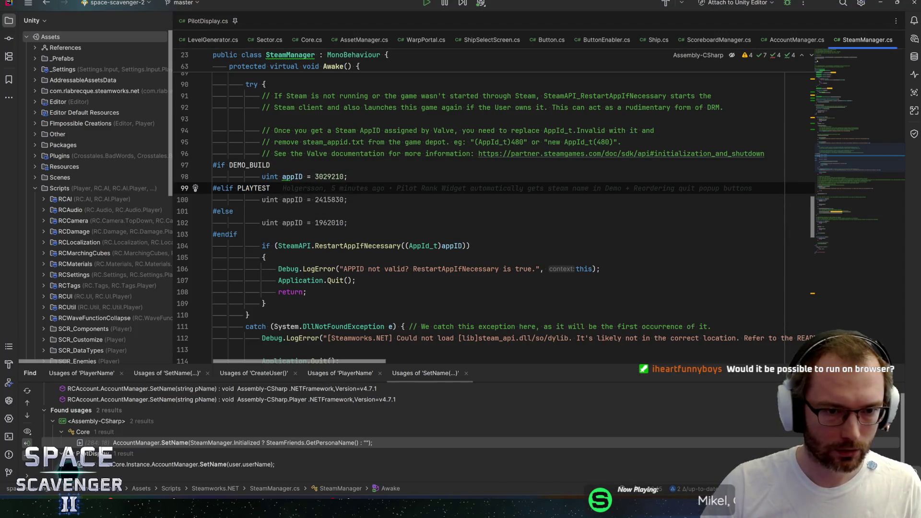
key(alt+Tab)
key(ctrl+v)
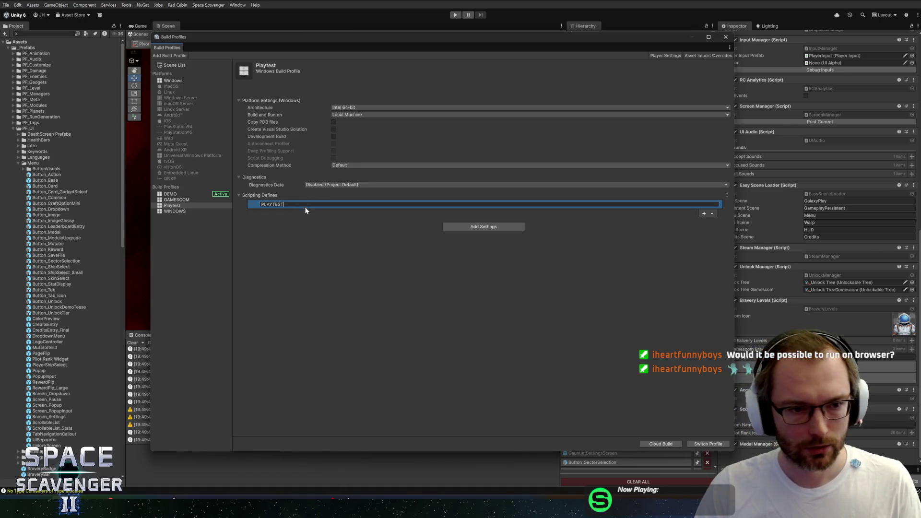
key(Return)
- Try a NON_STEAM define on DEMO, remove it again, and bring up the WINDOWS profile
click(177, 205)
click(170, 194)
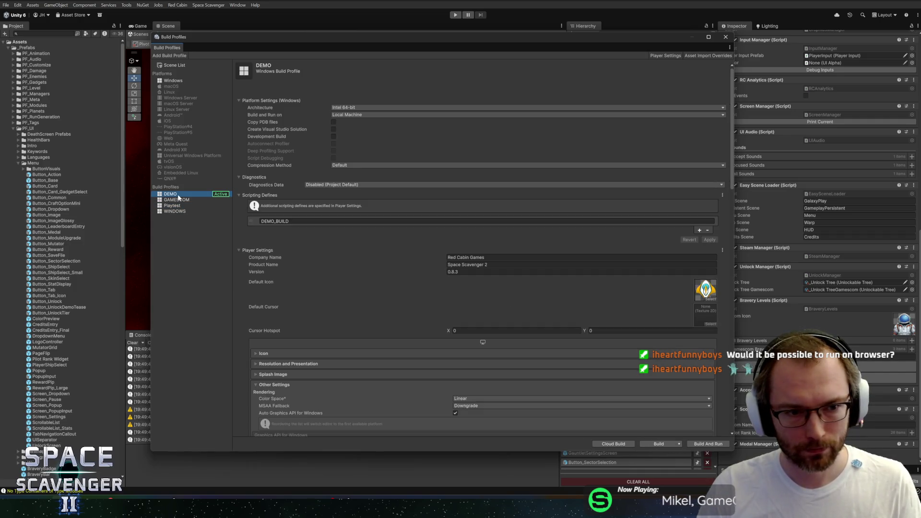
click(700, 230)
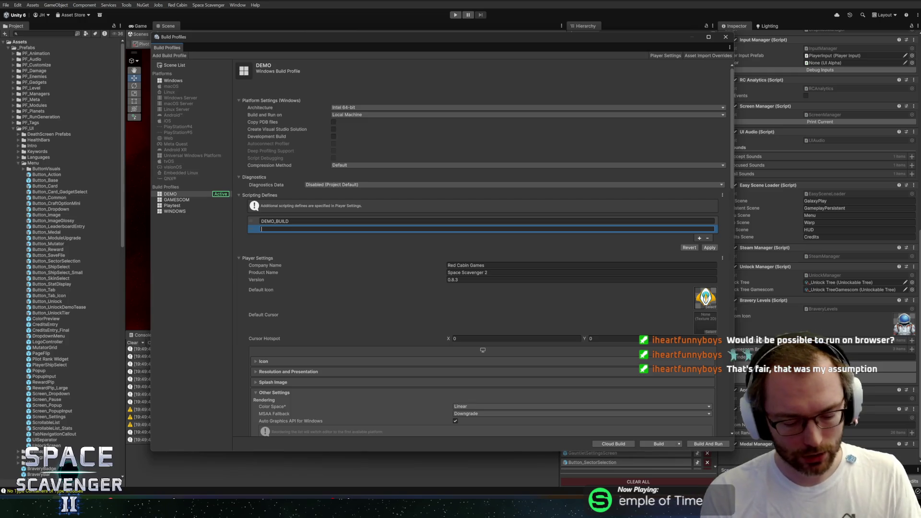
text(NON_STEAM)
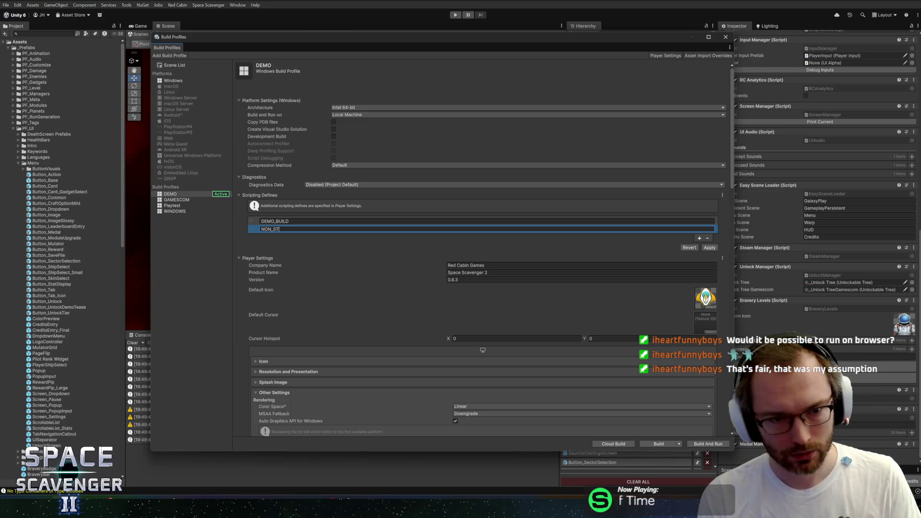
key(ctrl+a)
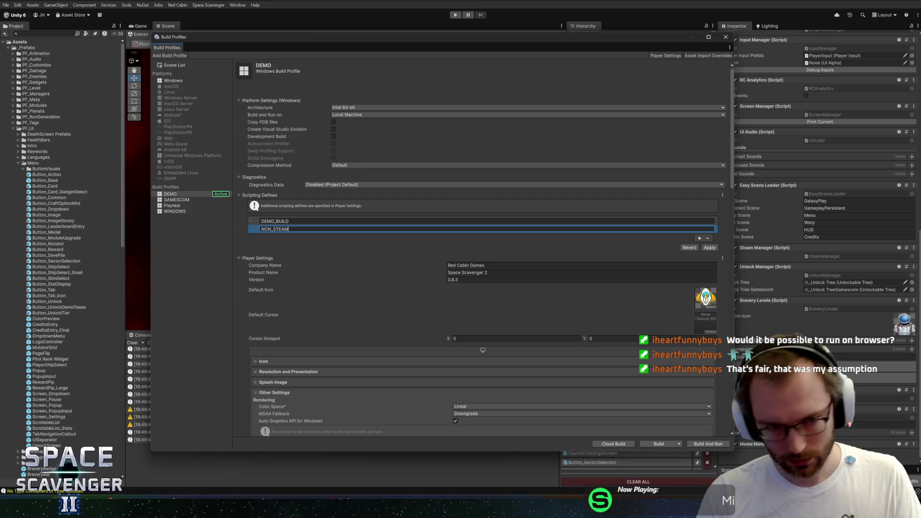
key(BackSpace)
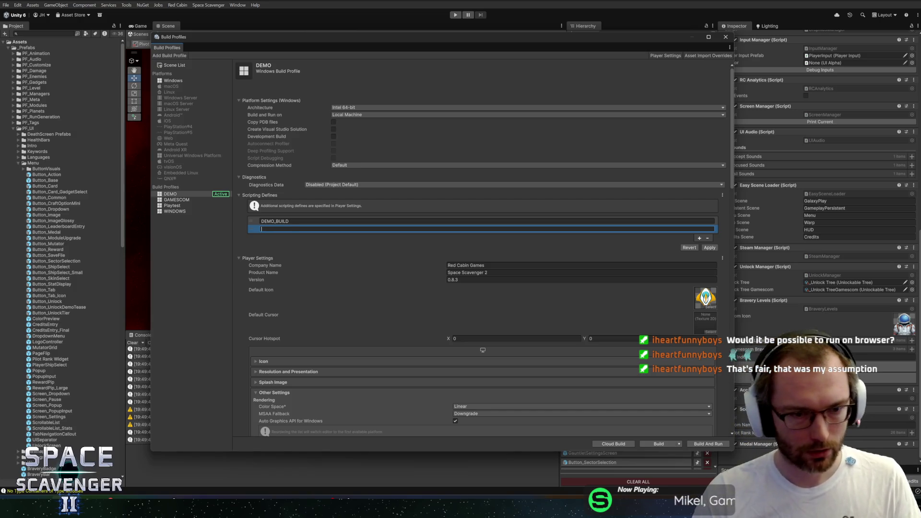
click(707, 238)
click(171, 211)
scroll(328, 297, down, 5)
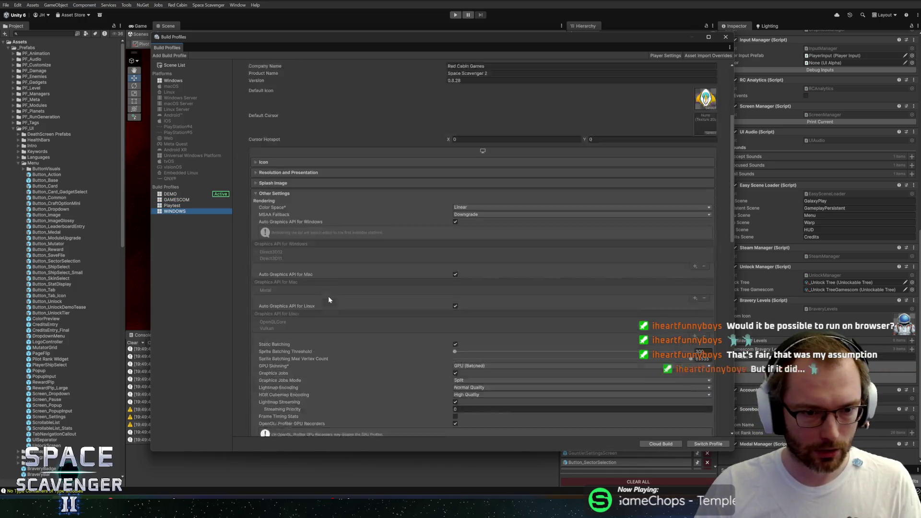
- Select STEAMWORKS_NET in WINDOWS' Script Compilation defines and switch to the browser's search about it
scroll(317, 295, down, 10)
click(307, 289)
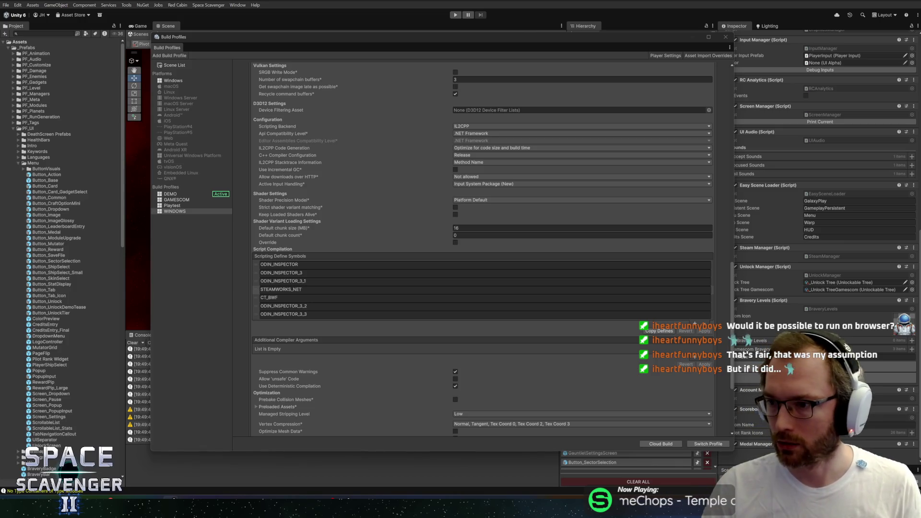
key(alt+Tab)
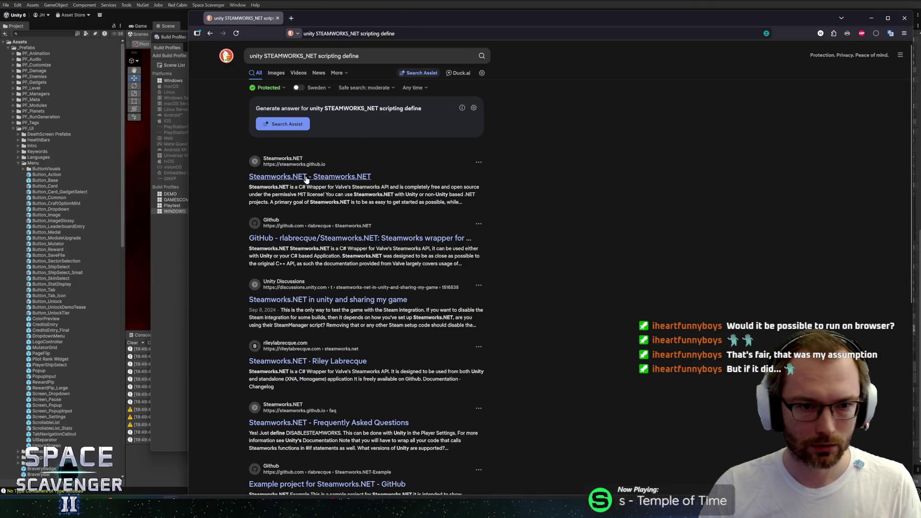
- Open the Steamworks.NET documentation result and maximize the browser to read it
click(306, 178)
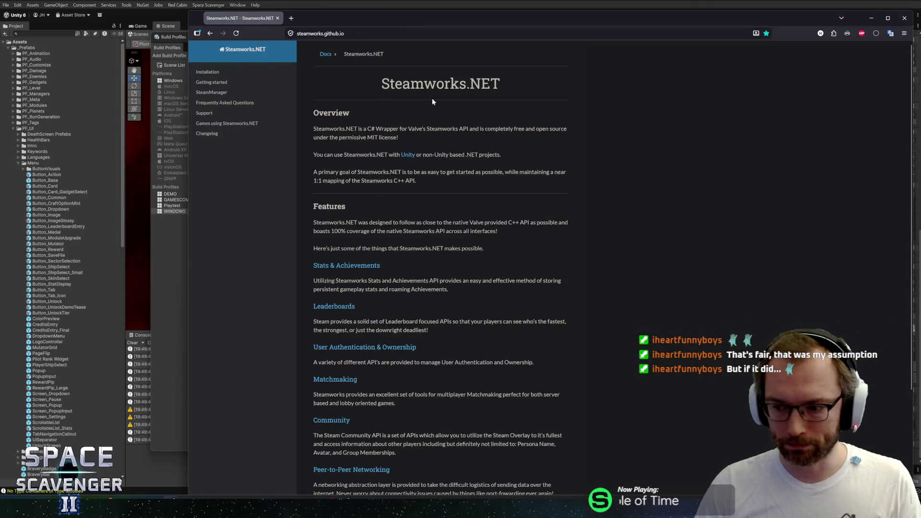
drag(566, 17, 491, 25)
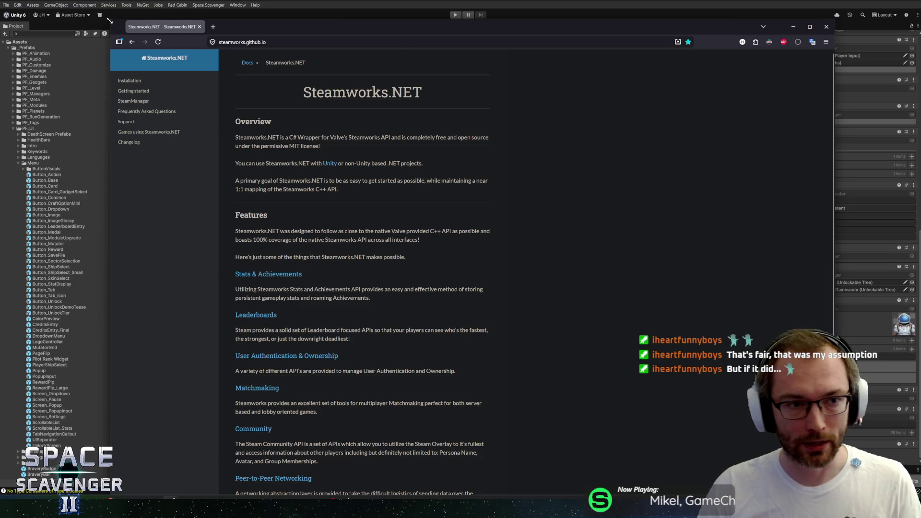
drag(110, 21, 78, 82)
mouse_move(240, 91)
mouse_down()
mouse_move(249, 99)
mouse_move(266, 72)
mouse_move(272, 34)
mouse_move(263, 37)
mouse_up()
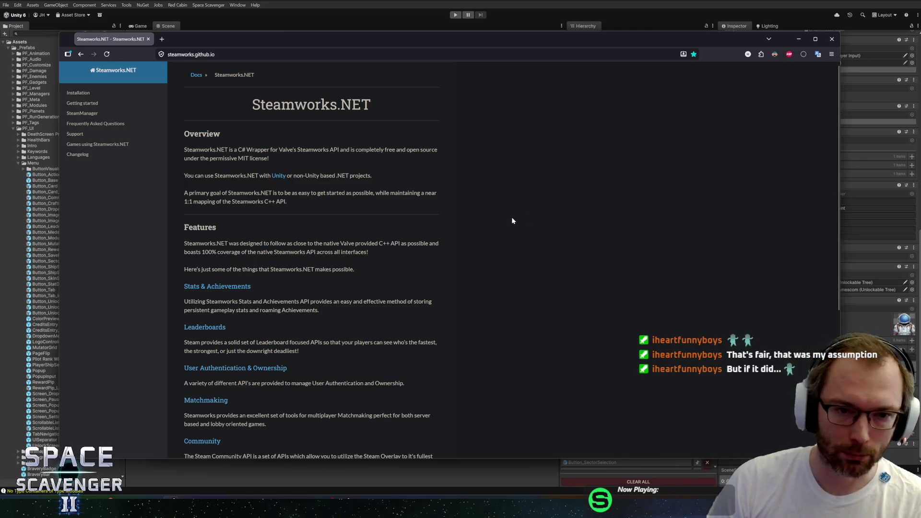
scroll(479, 221, down, 5)
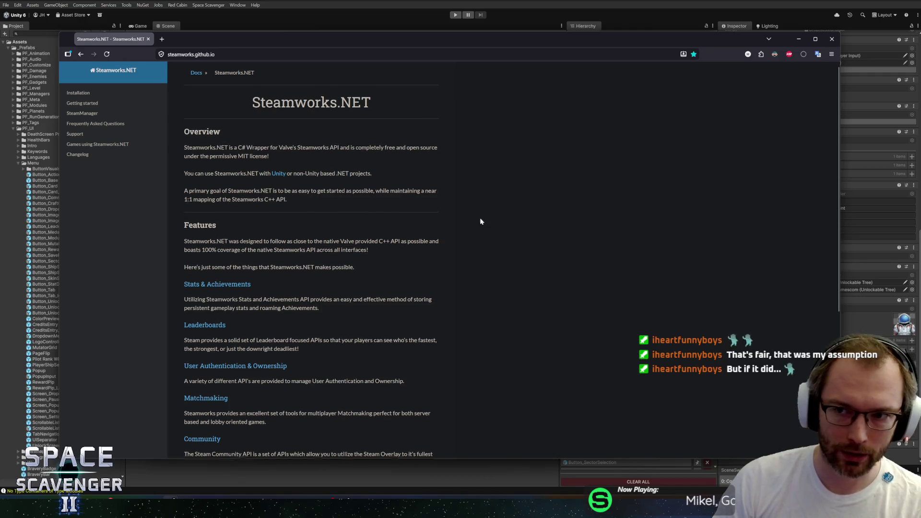
scroll(456, 220, up, 5)
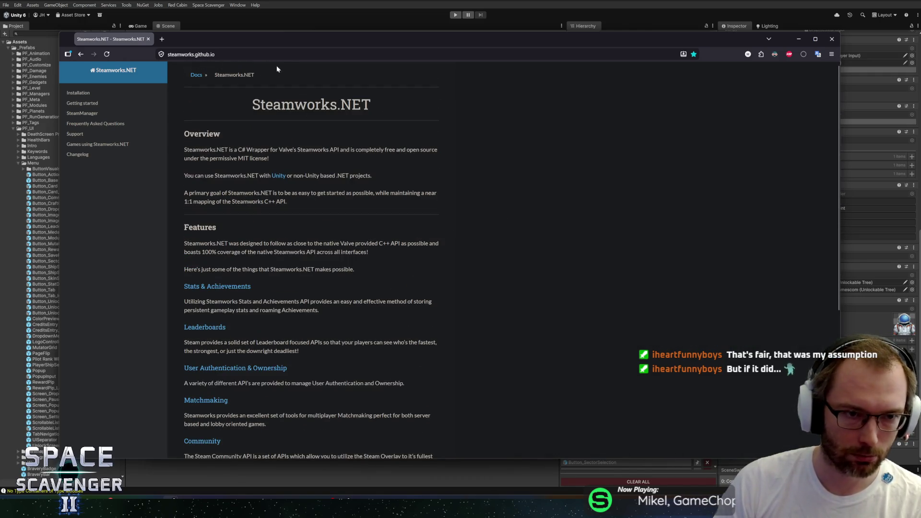
double_click(292, 41)
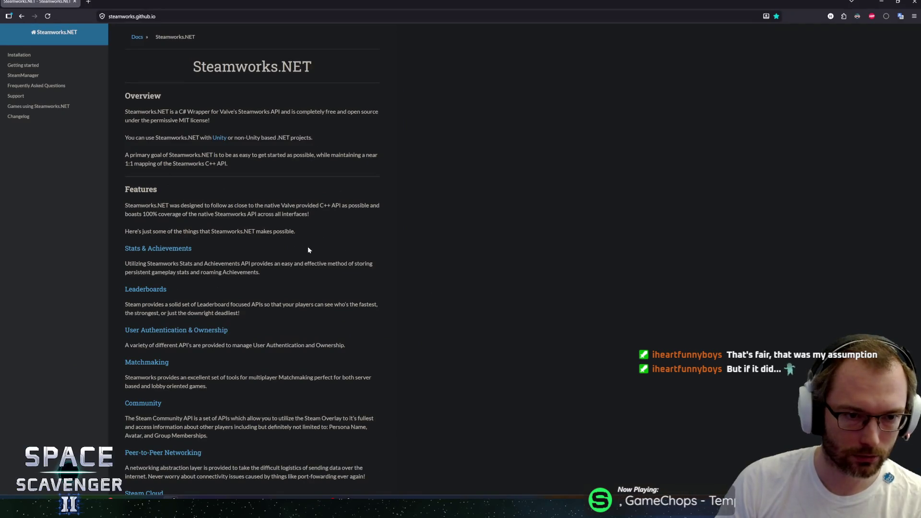
scroll(220, 203, down, 3)
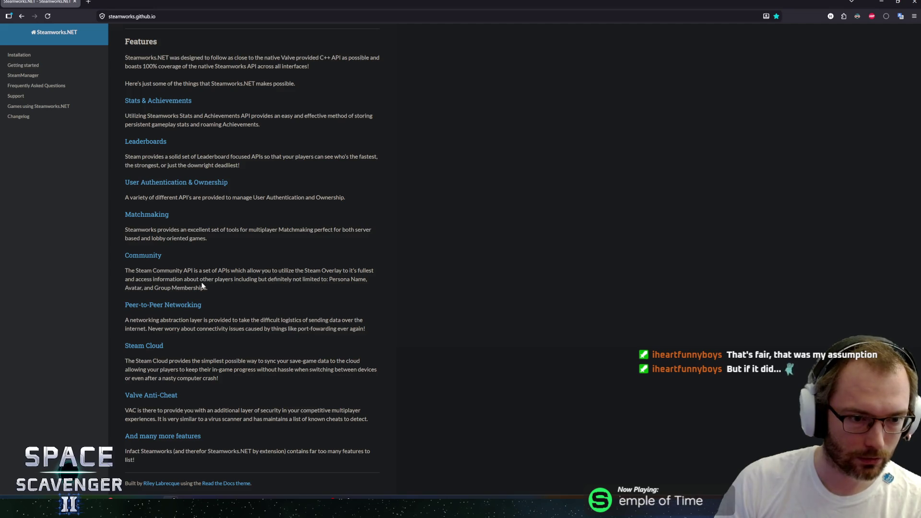
scroll(200, 288, up, 3)
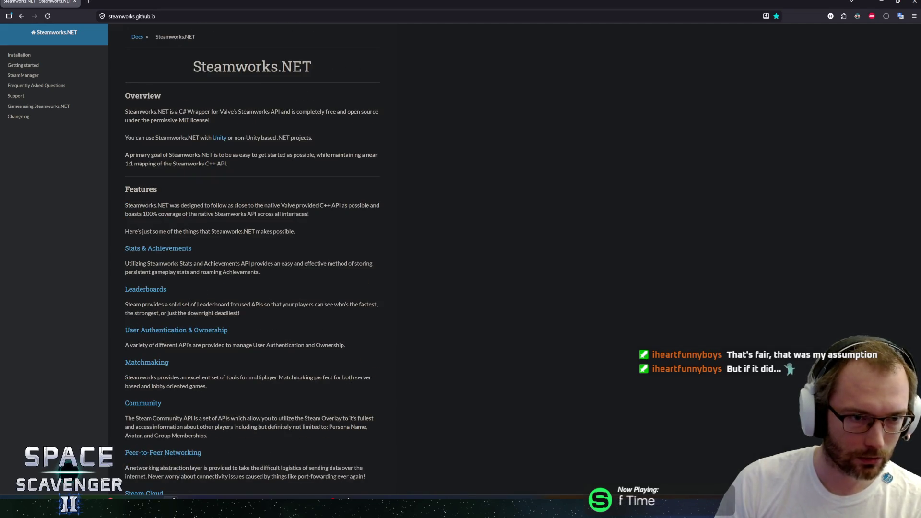
- Follow the docs' Unity link, go back to Steamworks.NET, and return to Unity
click(216, 139)
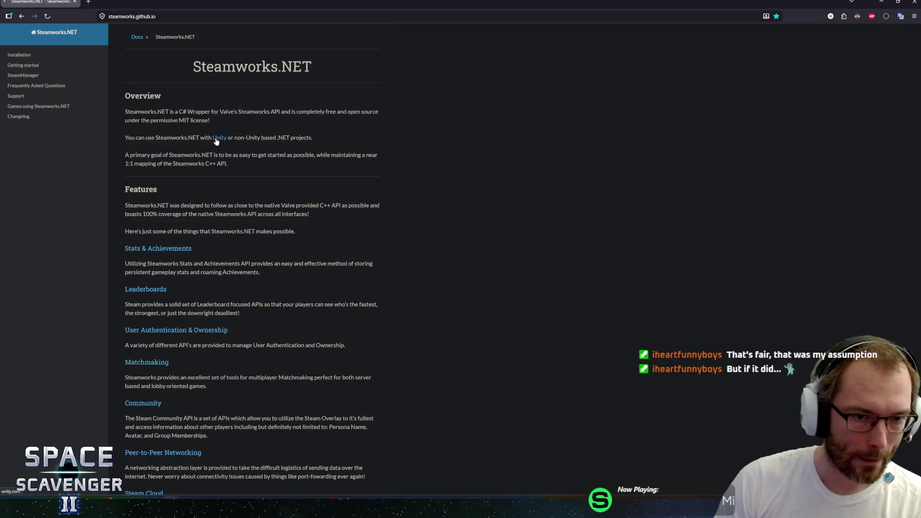
key(alt+Left)
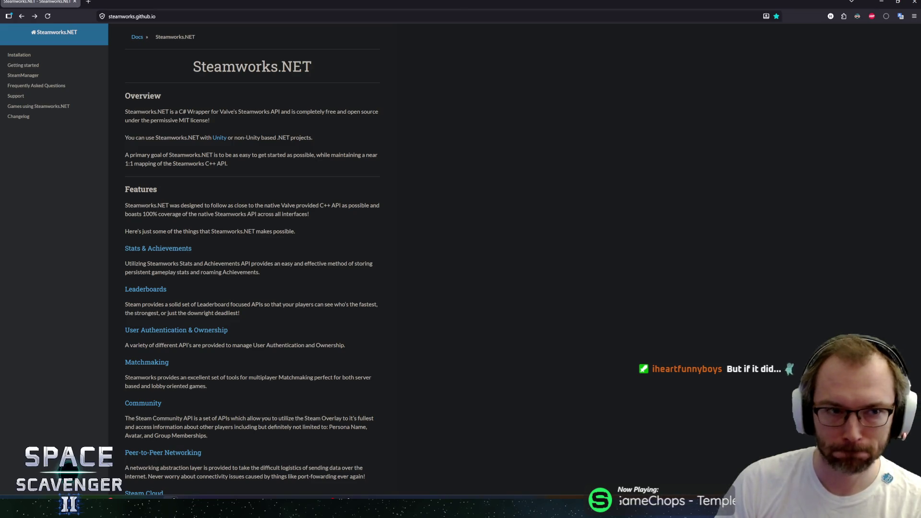
key(alt+Tab)
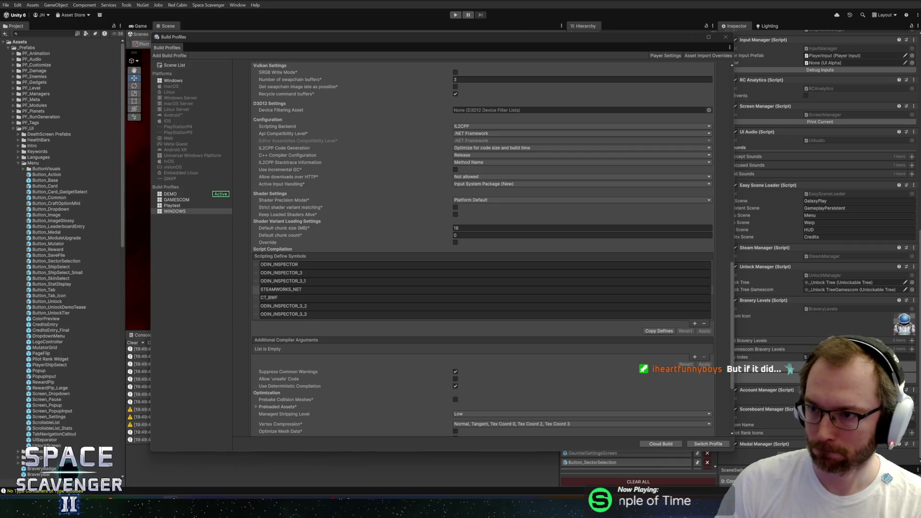
- Remove STEAMWORKS_NET from the WINDOWS profile's define symbols and switch profiles to get the apply prompt
drag(285, 37, 256, 40)
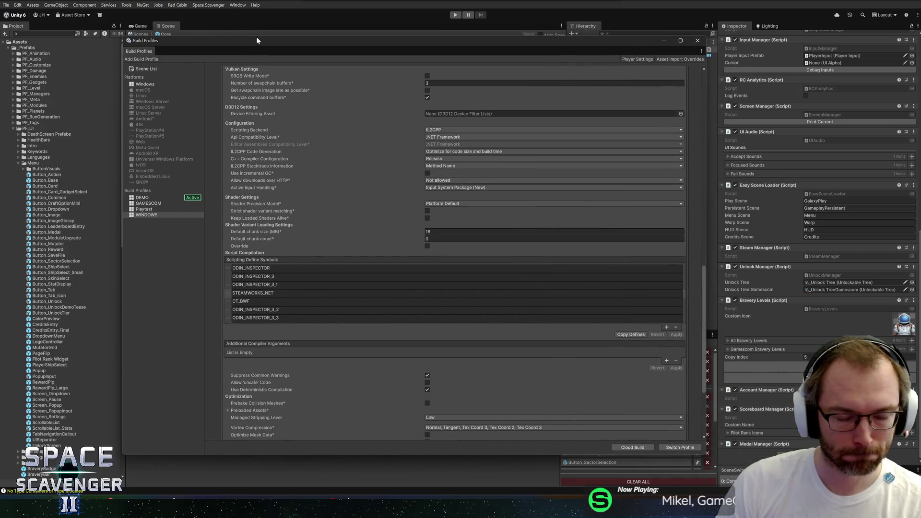
click(253, 292)
click(229, 293)
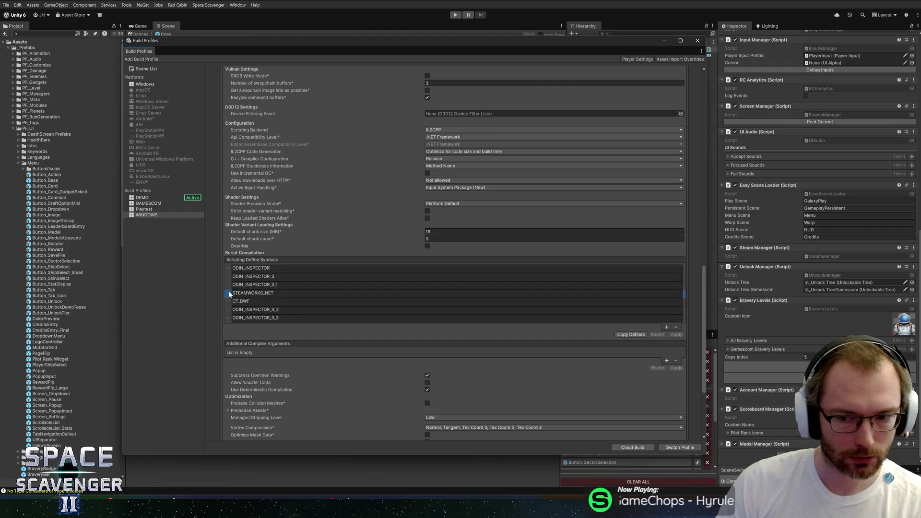
click(252, 293)
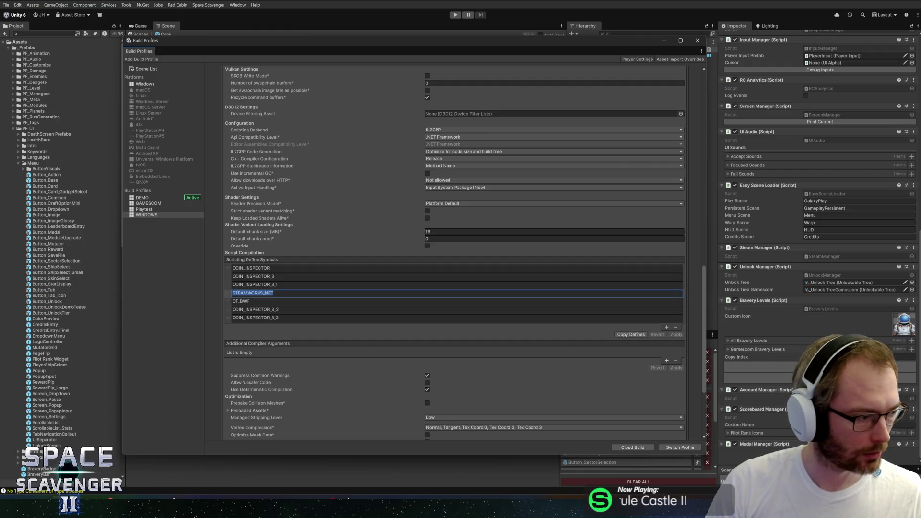
key(alt+Tab)
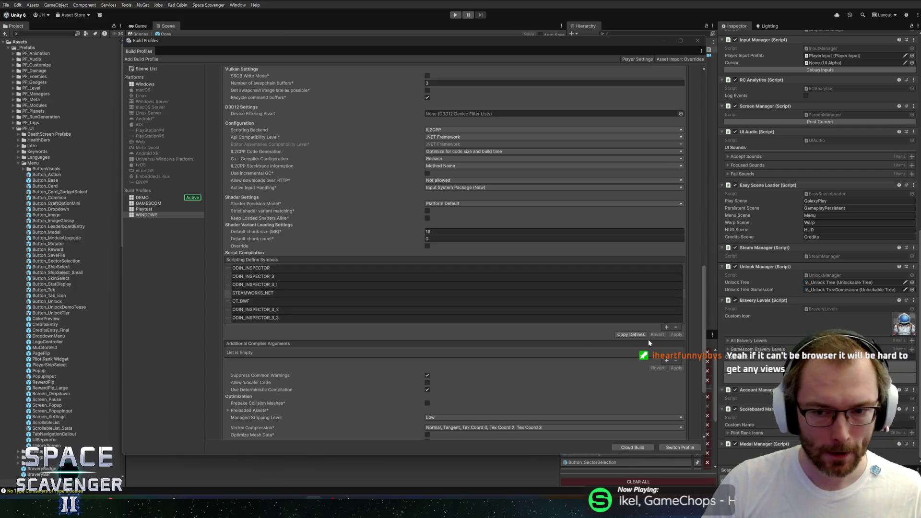
click(675, 327)
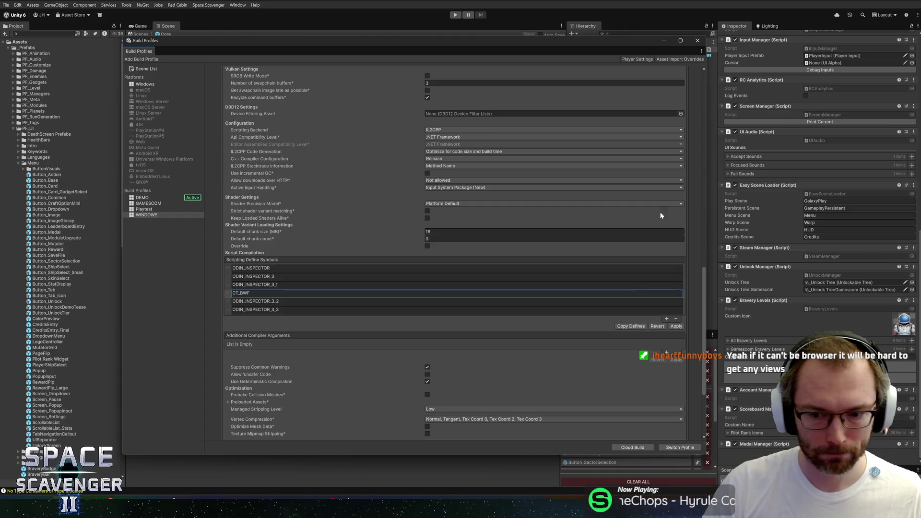
click(154, 202)
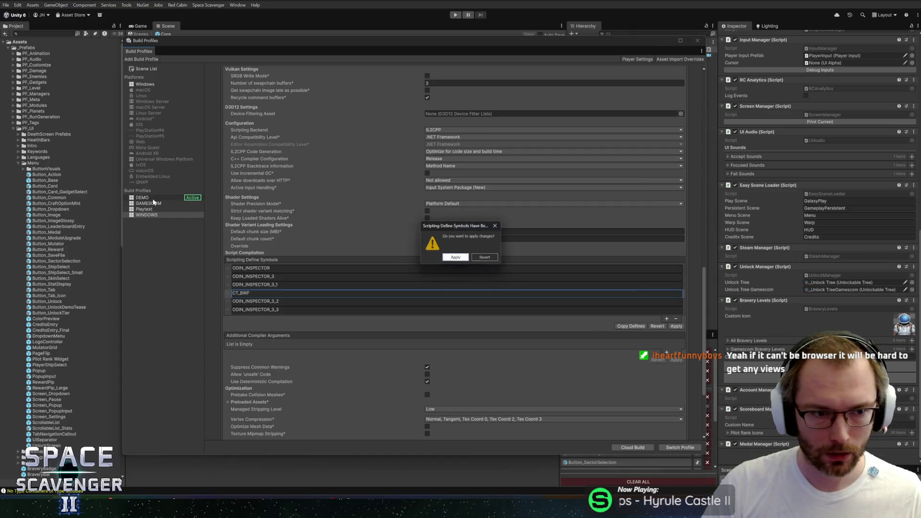
- Confirm applying the WINDOWS profile's define symbol changes
click(462, 259)
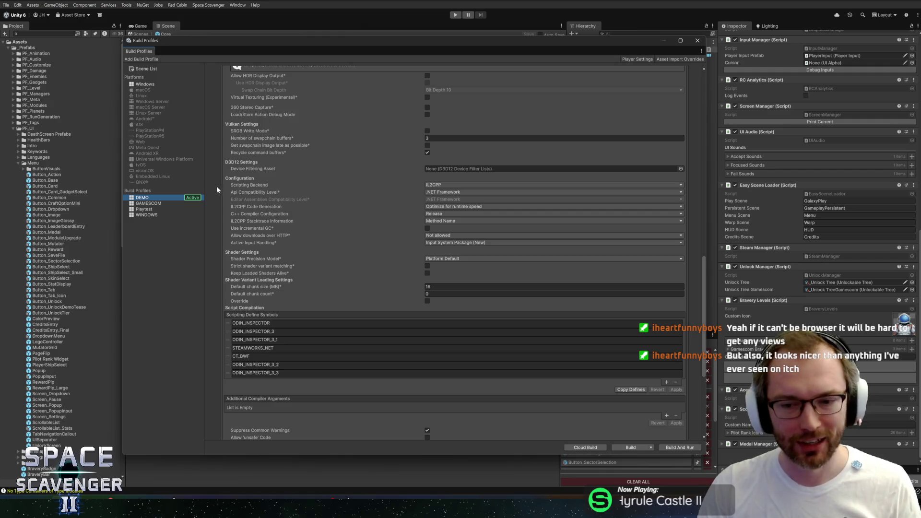
- Check Playtest's PLAYTEST define, then remove STEAMWORKS_NET from the WINDOWS profile's defines
click(163, 204)
click(144, 198)
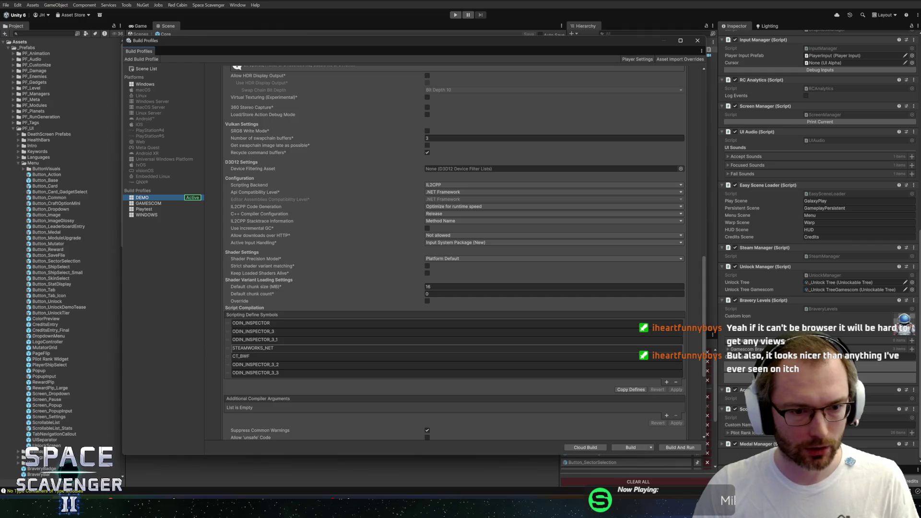
click(144, 214)
scroll(276, 346, down, 10)
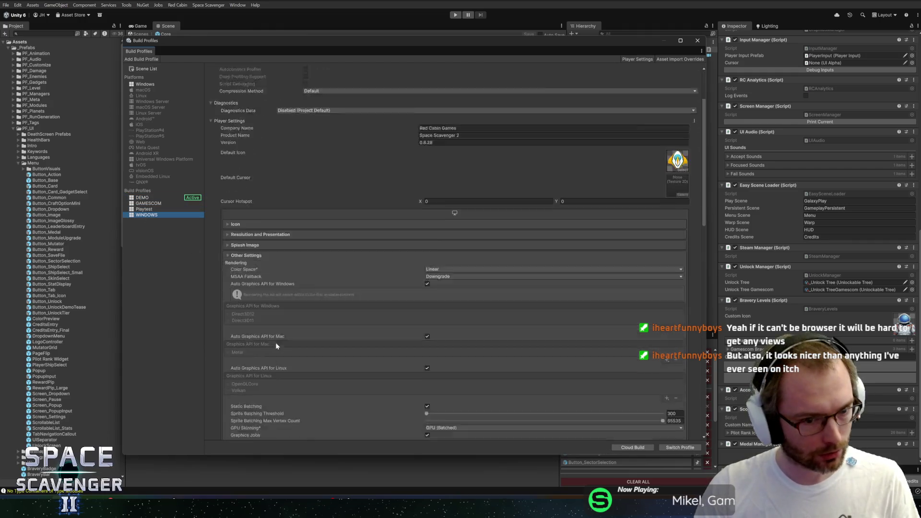
scroll(278, 345, down, 1)
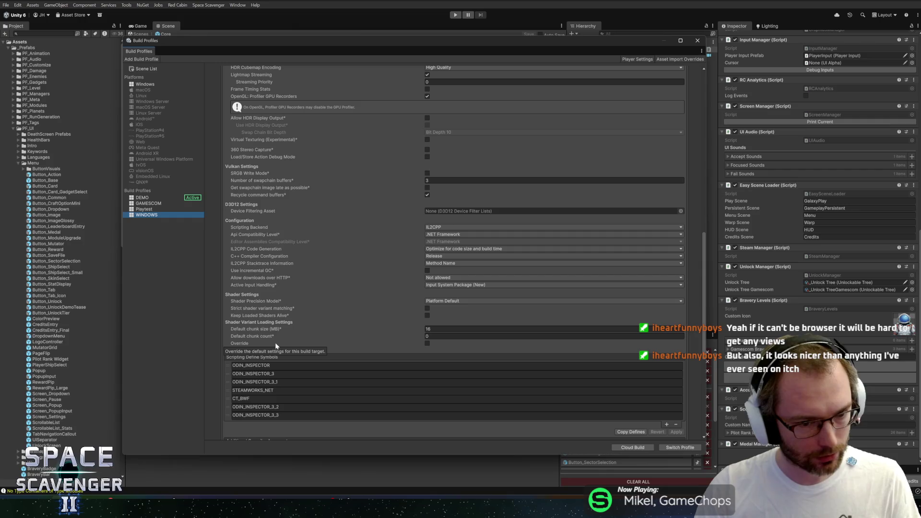
click(144, 209)
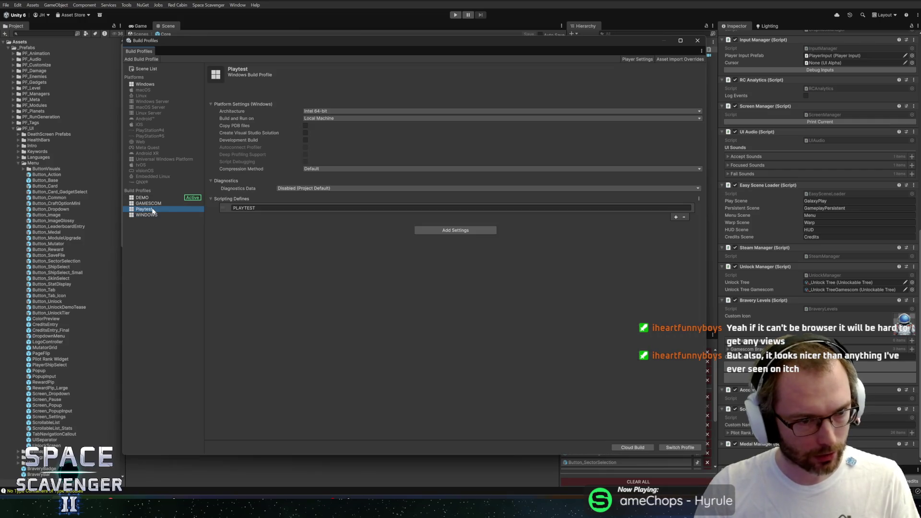
click(152, 215)
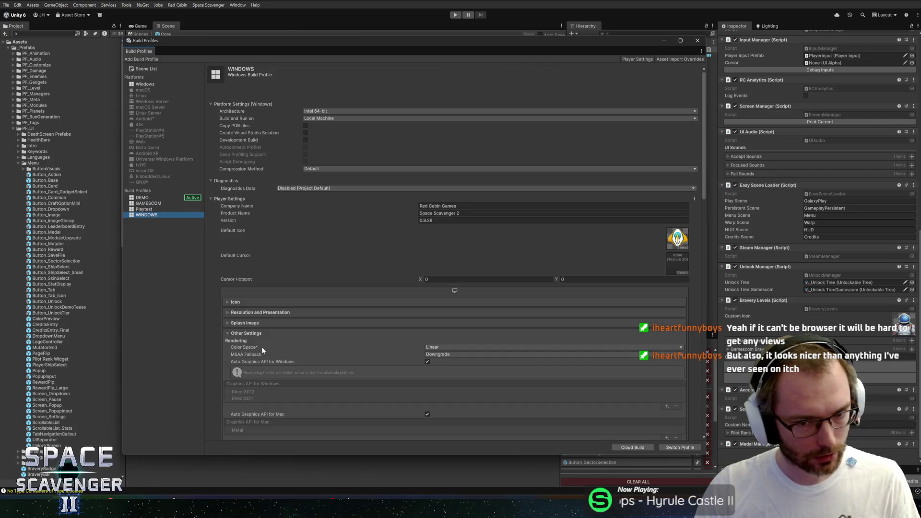
scroll(263, 350, down, 12)
scroll(249, 341, down, 9)
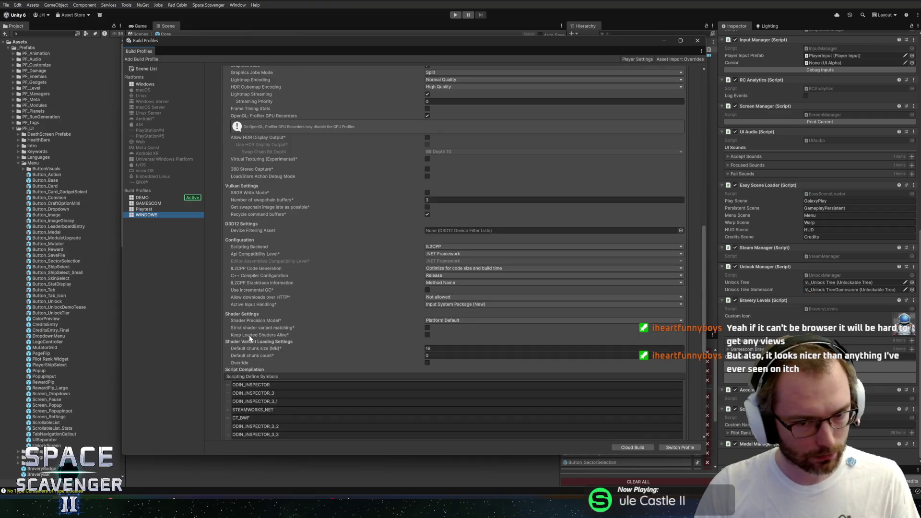
scroll(249, 339, down, 5)
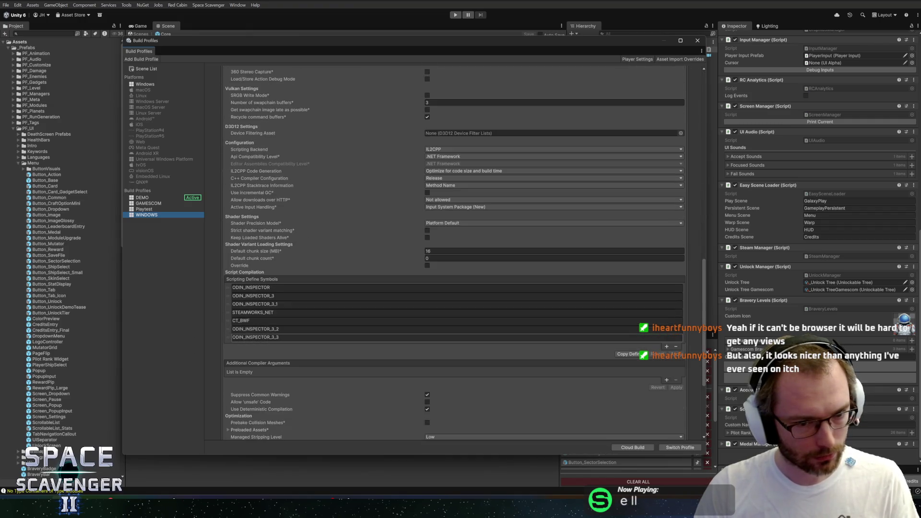
click(228, 312)
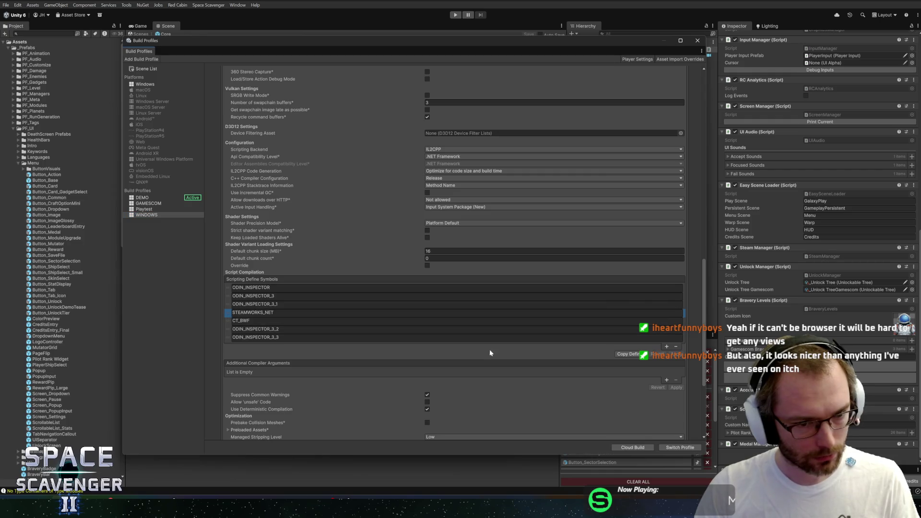
click(675, 346)
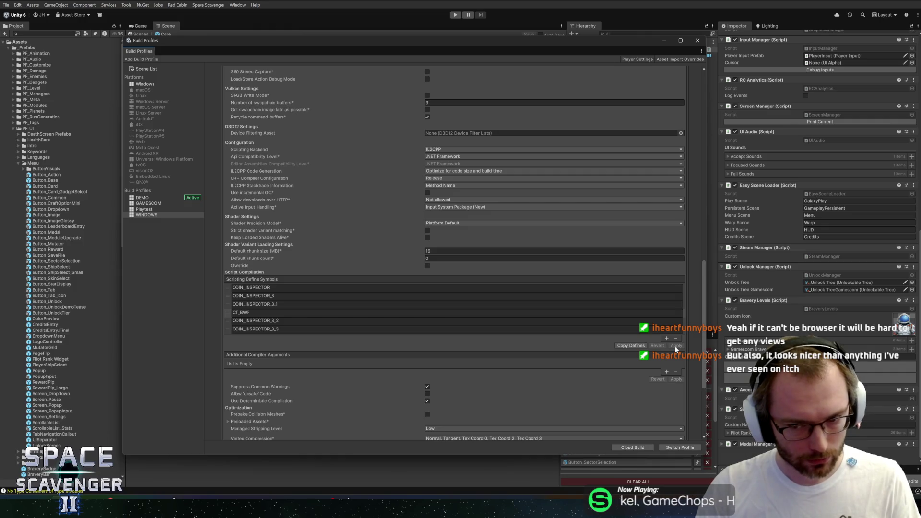
- Remove STEAMWORKS_NET from the DEMO profile's defines and apply the change
click(148, 203)
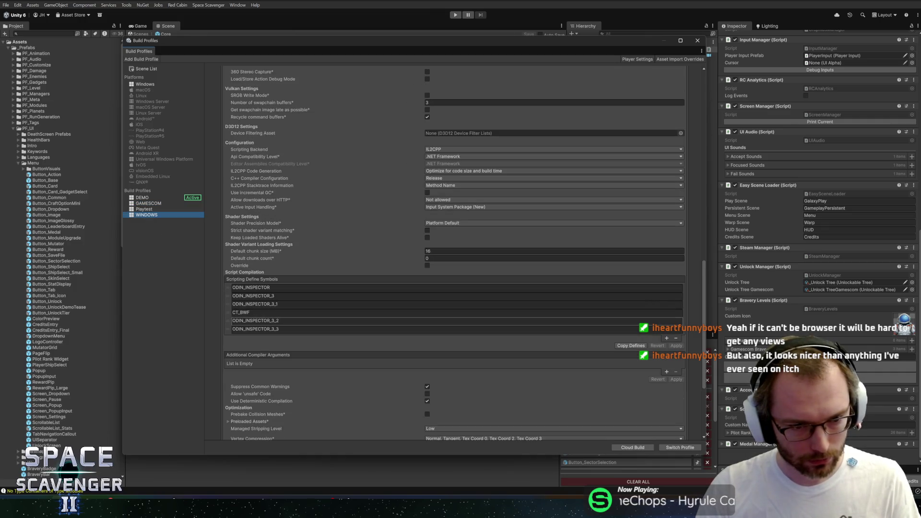
click(142, 198)
click(227, 368)
click(676, 402)
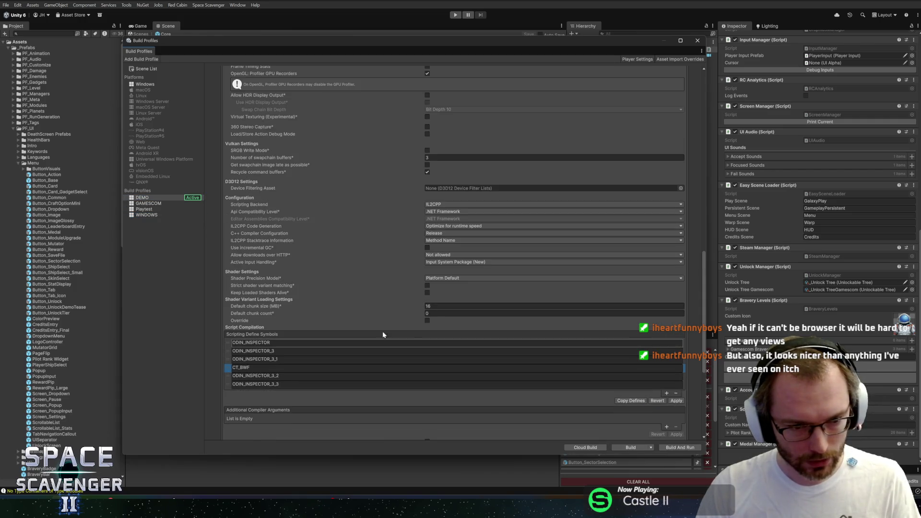
click(675, 402)
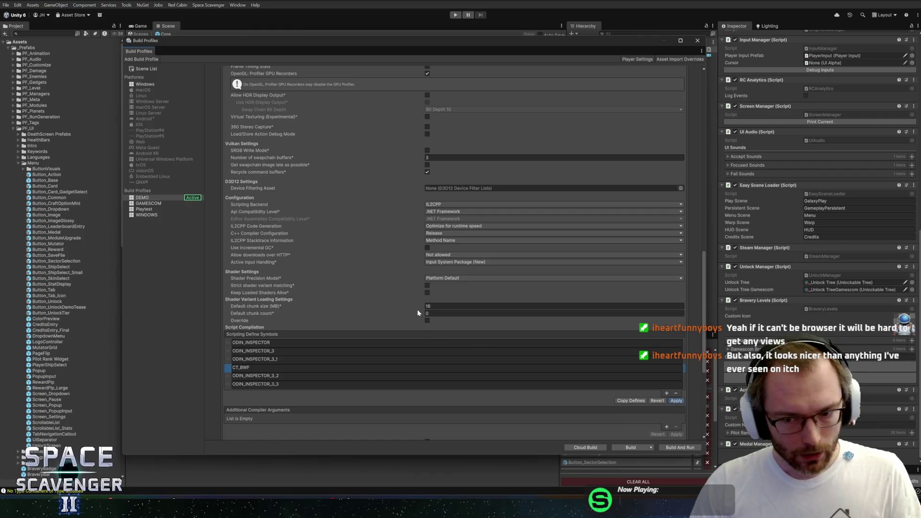
- Review the WINDOWS and DEMO defines, then close the Build Profiles window and return to Rider
click(143, 214)
scroll(319, 275, down, 15)
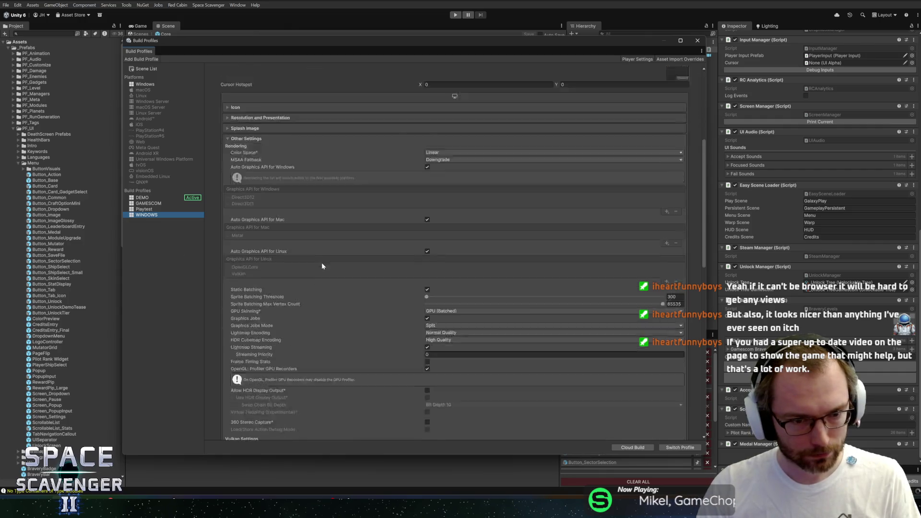
scroll(319, 286, down, 5)
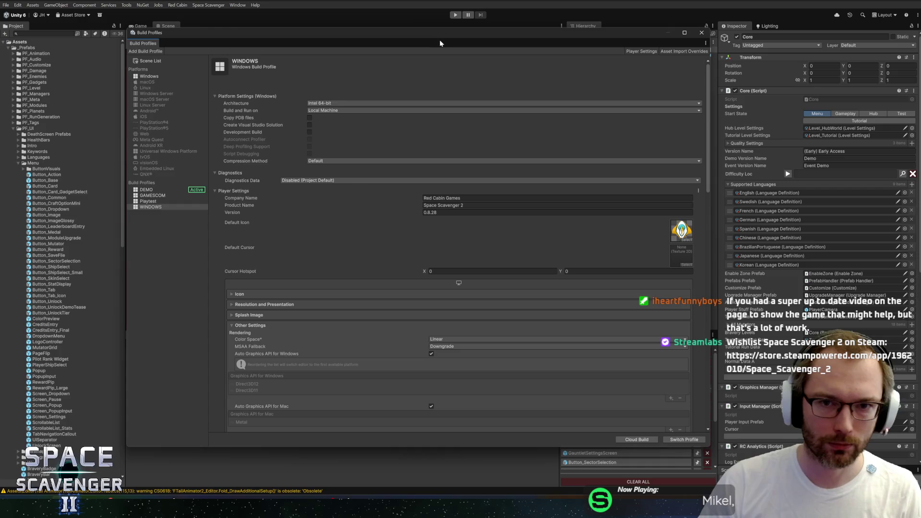
click(158, 197)
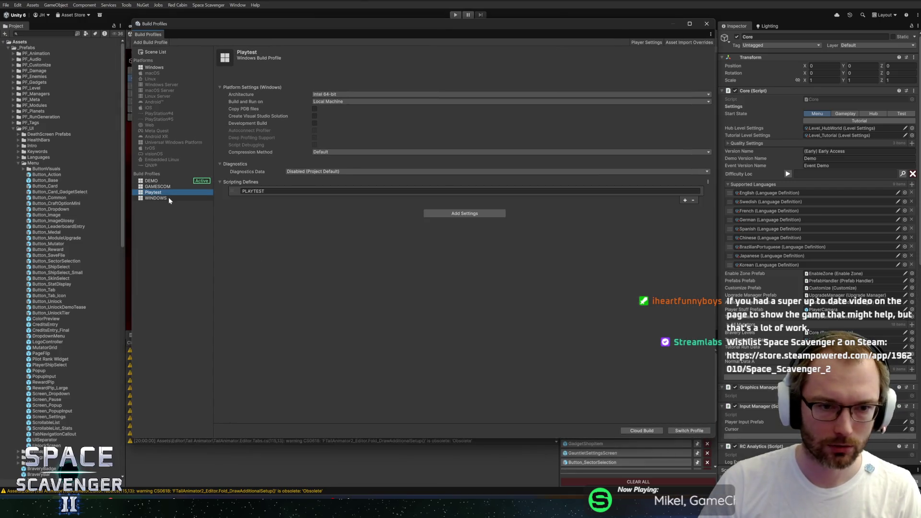
scroll(374, 224, down, 10)
scroll(375, 227, down, 4)
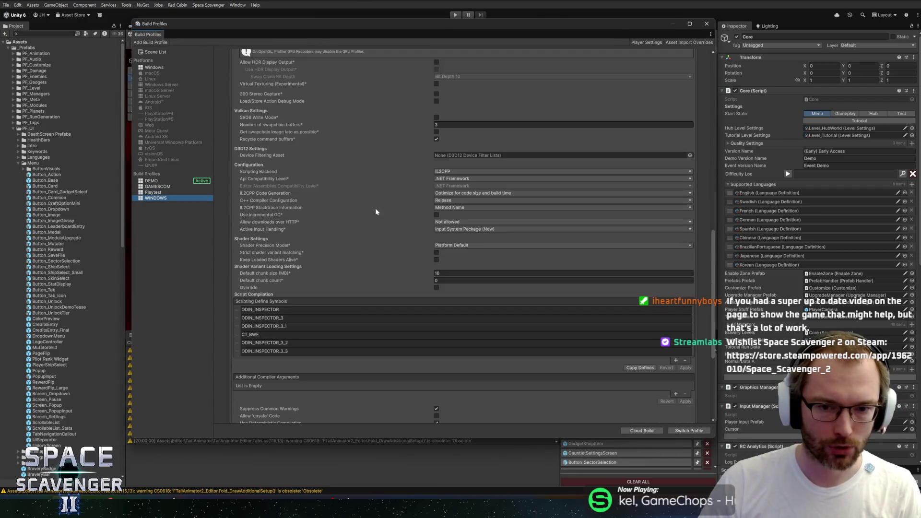
click(190, 181)
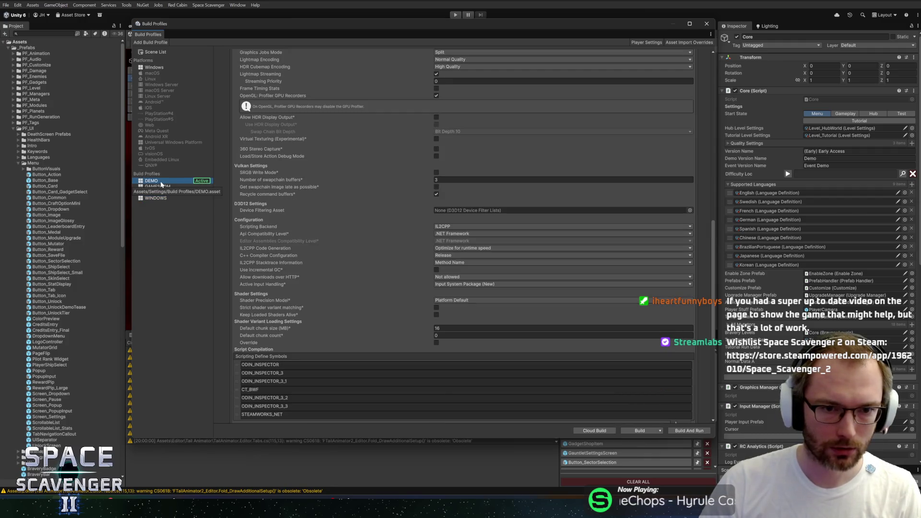
click(706, 24)
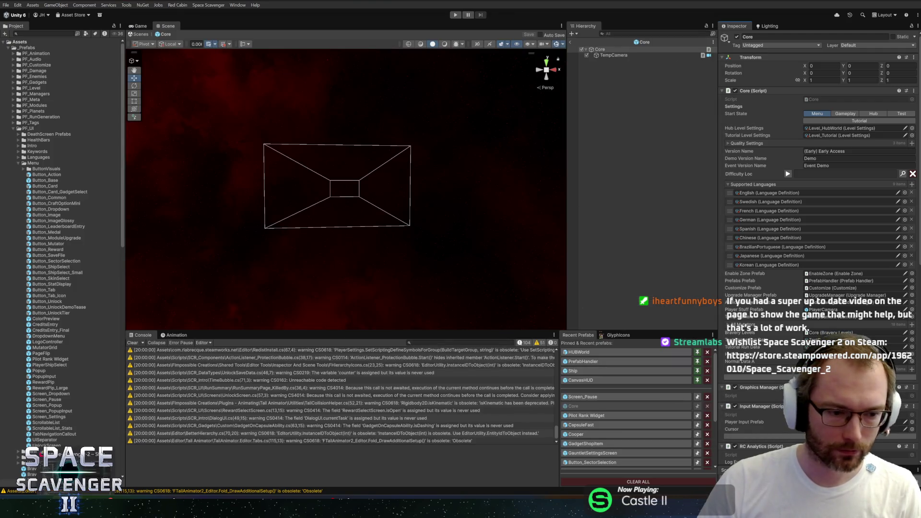
key(alt+Tab)
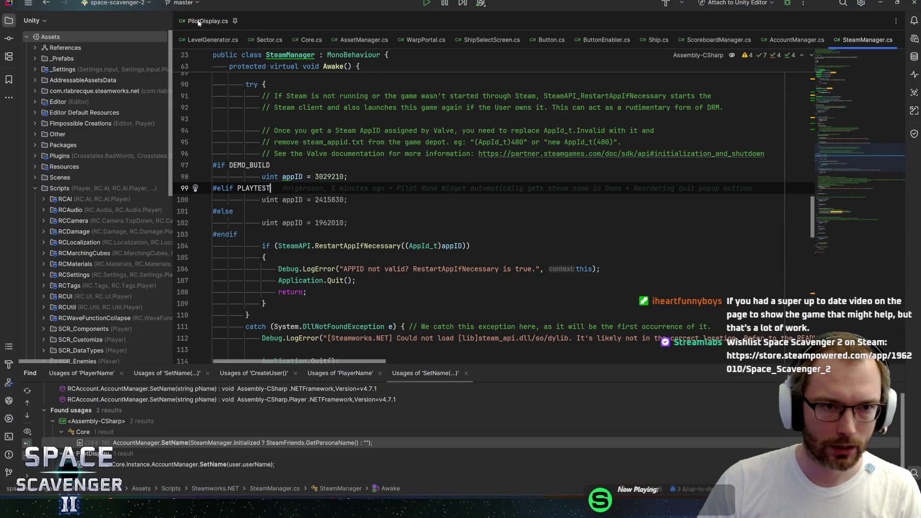
- Open Core.cs and find the commented SteamManager AddComponent code in Awake
click(198, 22)
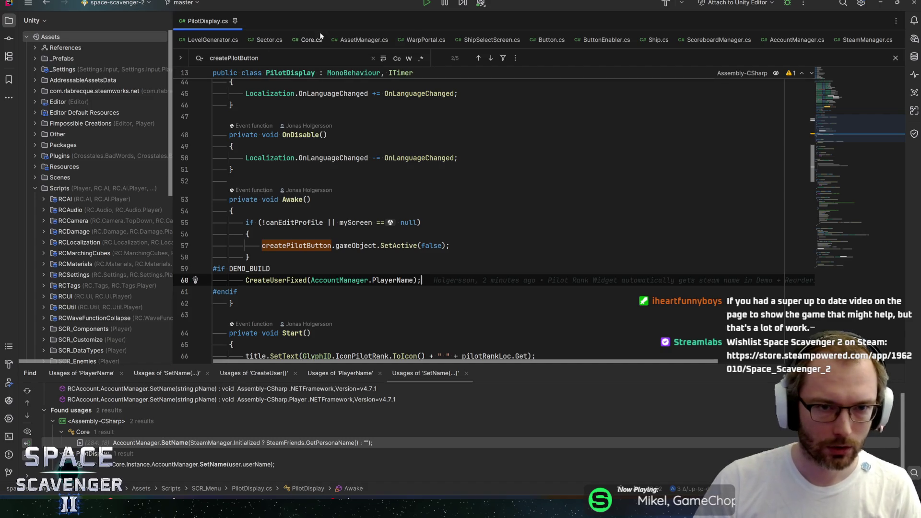
click(307, 40)
drag(307, 40, 266, 22)
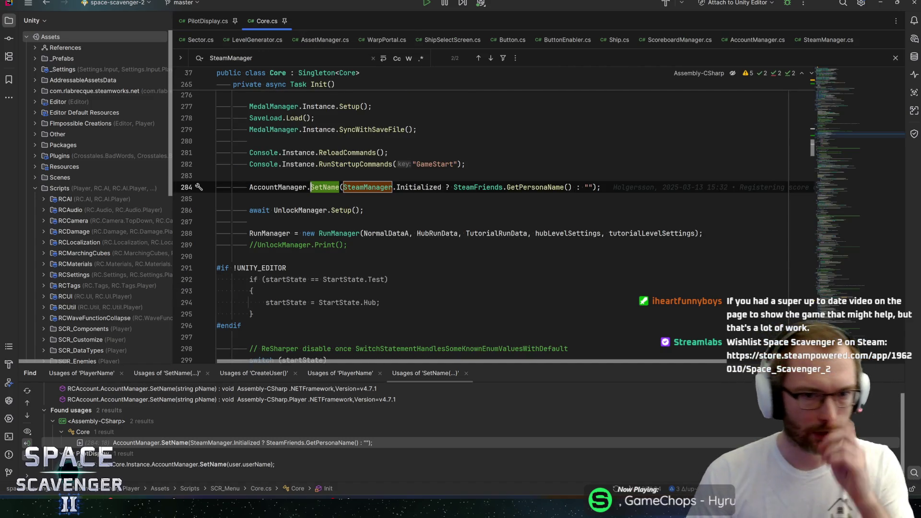
scroll(480, 225, up, 2)
key(ctrl+Right)
key(ctrl+Right)
key(ctrl+Right)
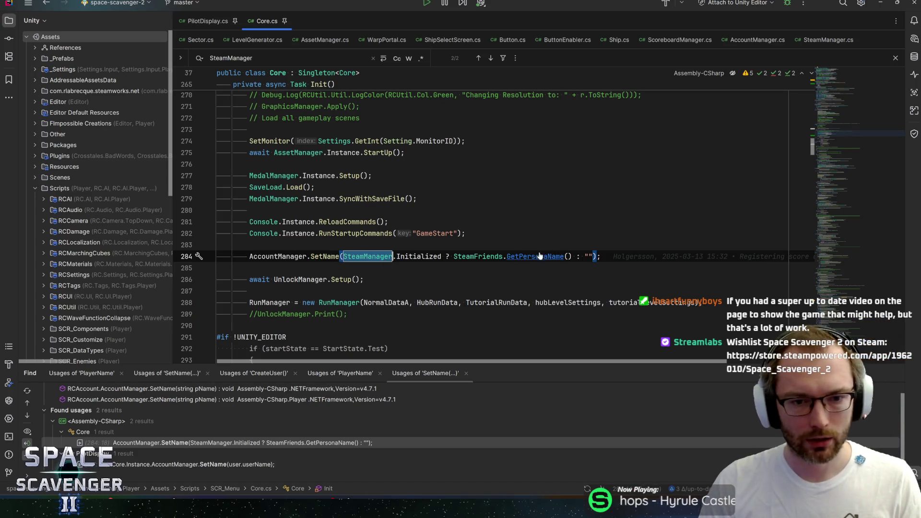
scroll(836, 135, up, 2)
scroll(836, 134, up, 10)
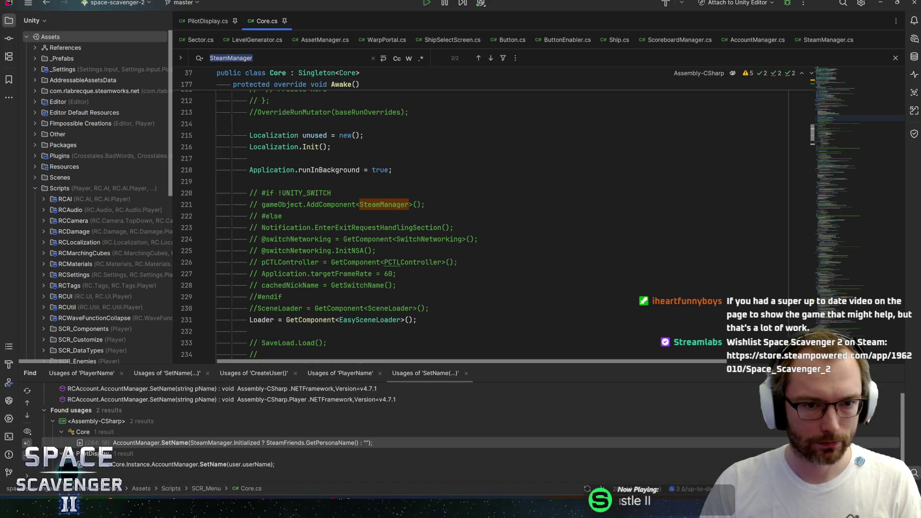
- Uncomment AddComponent<SteamManager>, wrap it in #if STEAMWORKS_NET … #endif, and save Core.cs
click(254, 193)
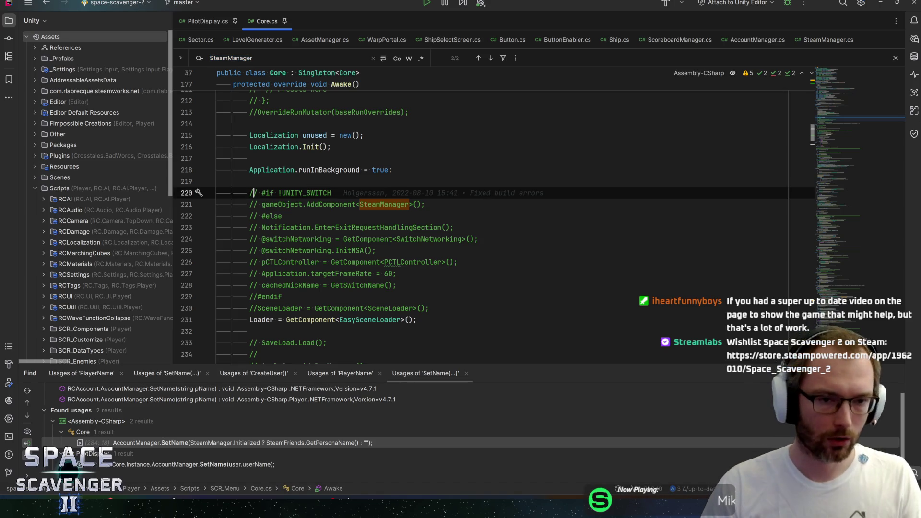
key(ctrl+slash)
key(alt+shift+Up)
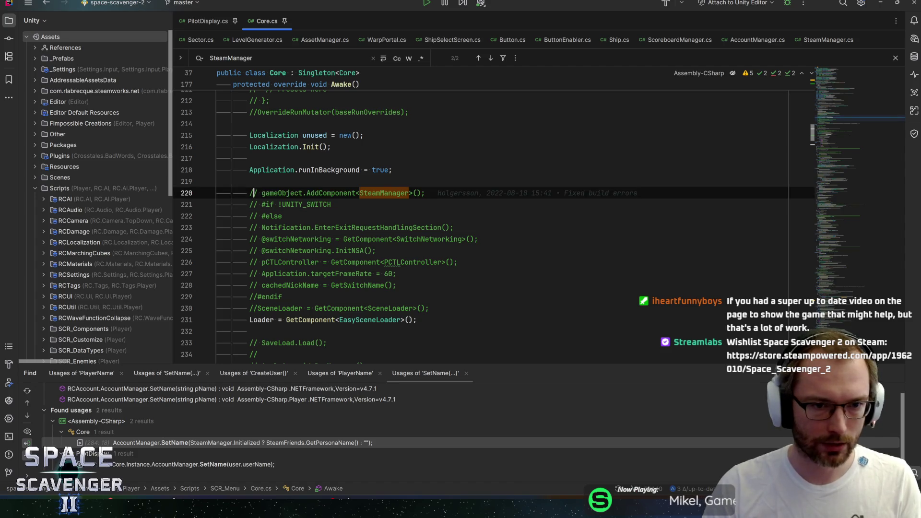
key(ctrl+slash)
key(ctrl+alt+Return)
text(#)
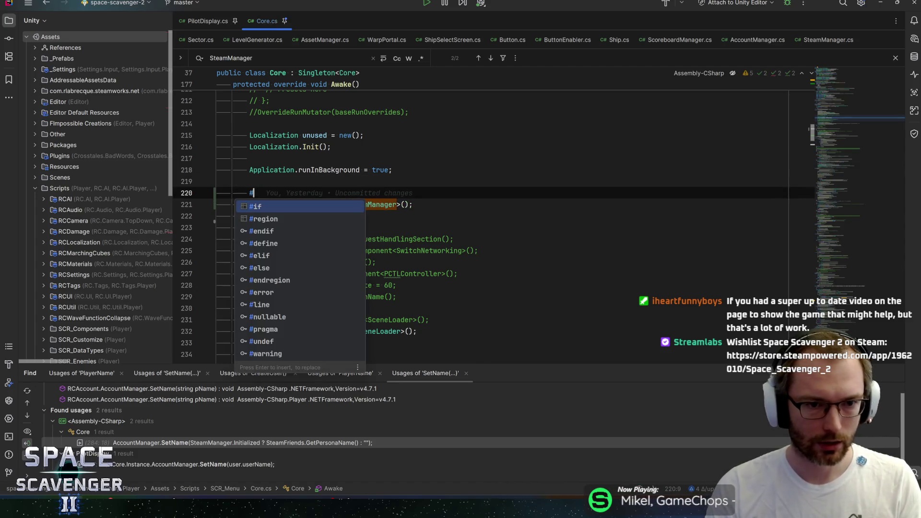
text(if STEAMWORKS_NET)
key(Down)
key(End)
key(Return)
text(#)
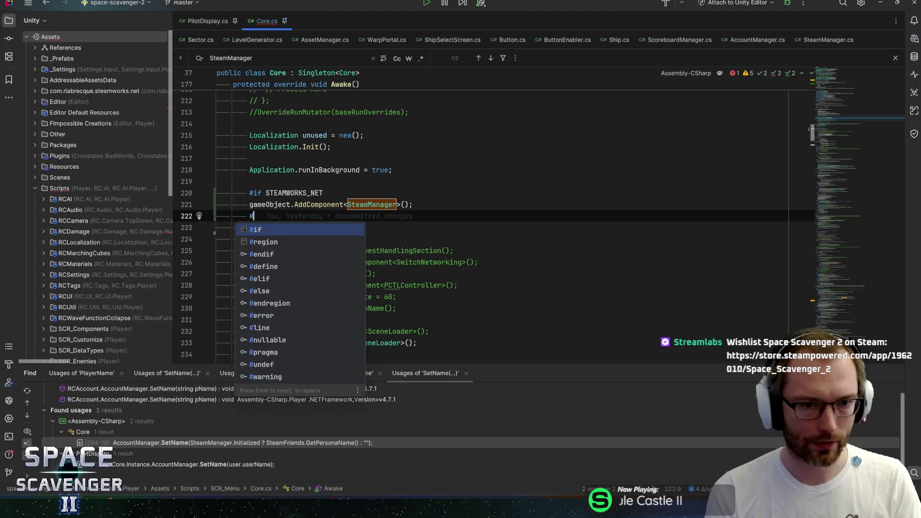
text(endif)
key(Return)
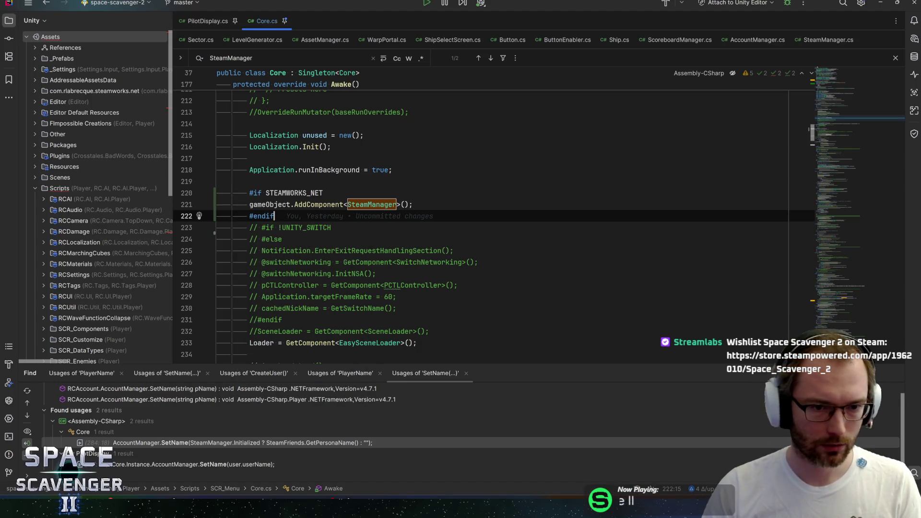
key(ctrl+s)
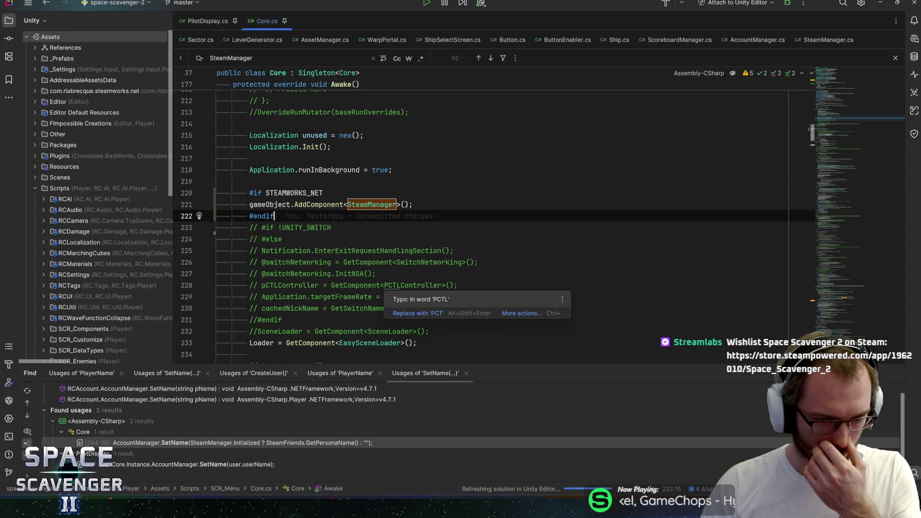
- Inspect the AddComponent call on line 221 and dismiss its documentation popup
click(397, 296)
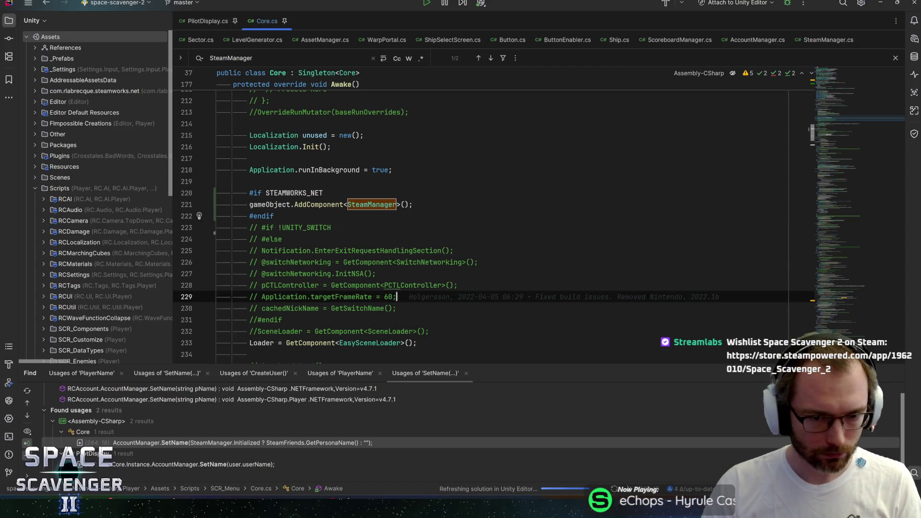
click(266, 204)
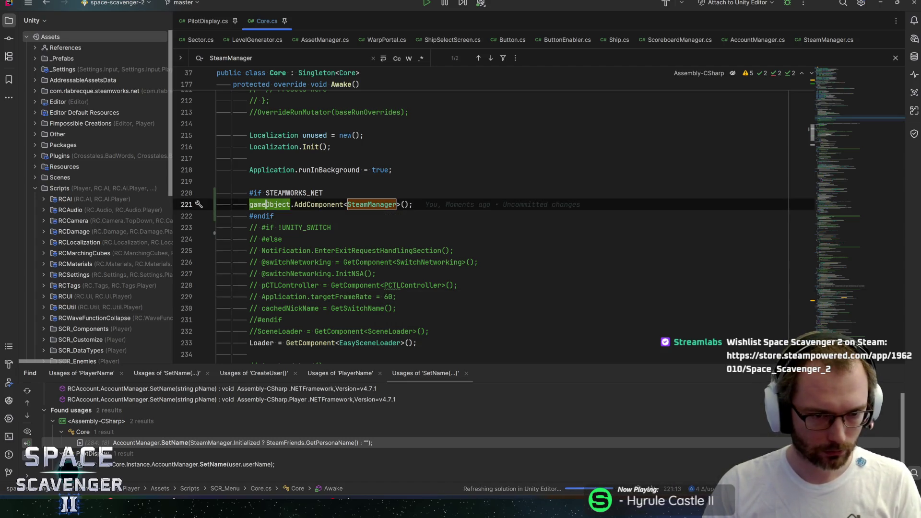
click(315, 204)
mouse_move(316, 204)
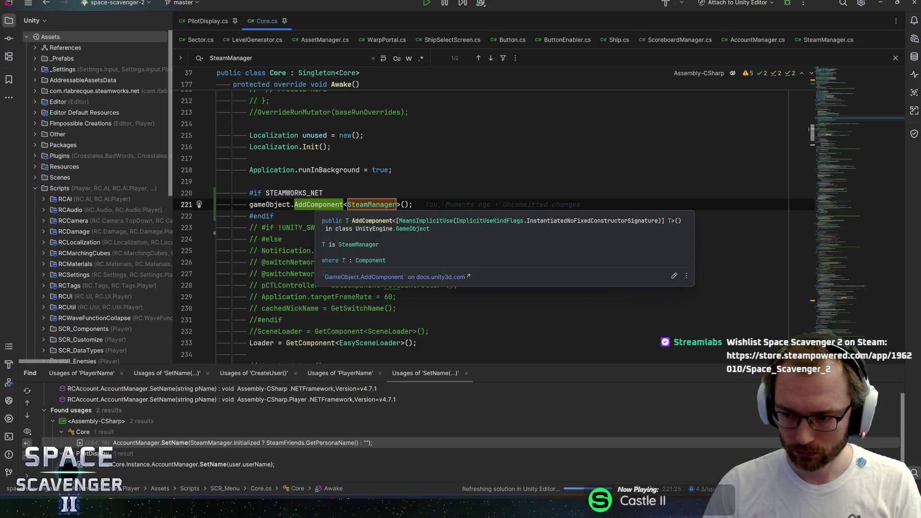
click(258, 204)
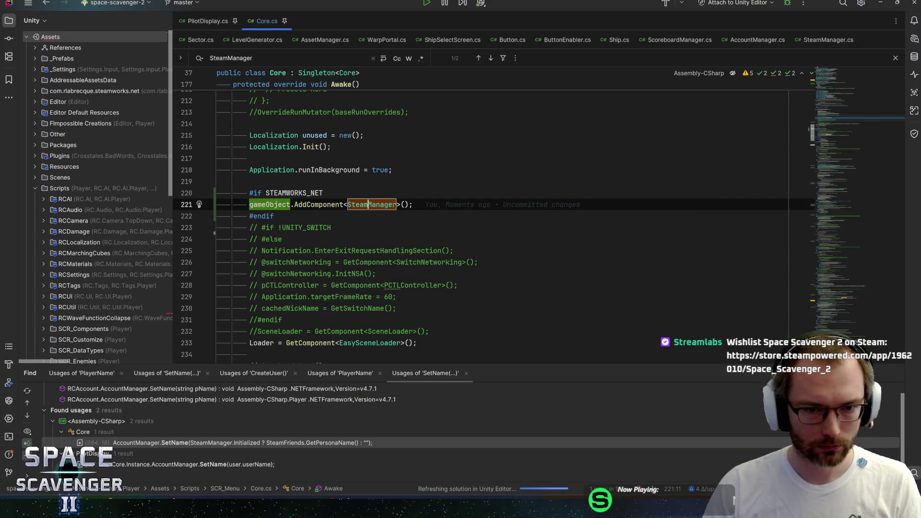
click(404, 204)
- Retype the # on the #if STEAMWORKS_NET and #endif lines so they sit at column 0
click(254, 193)
key(BackSpace)
text(#)
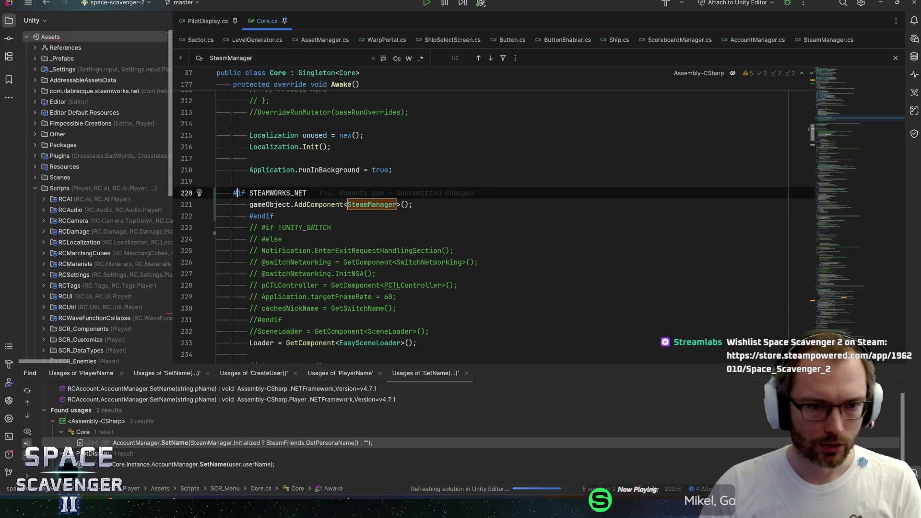
click(254, 216)
key(BackSpace)
text(#)
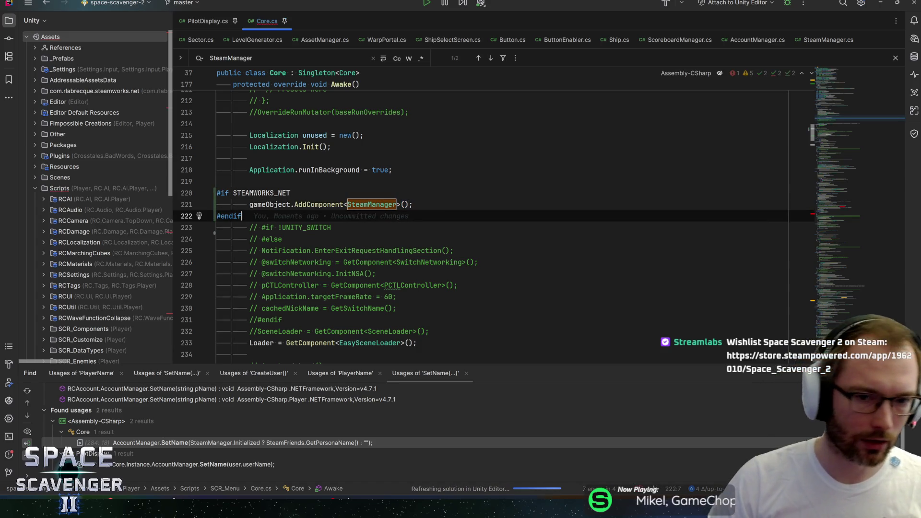
click(404, 204)
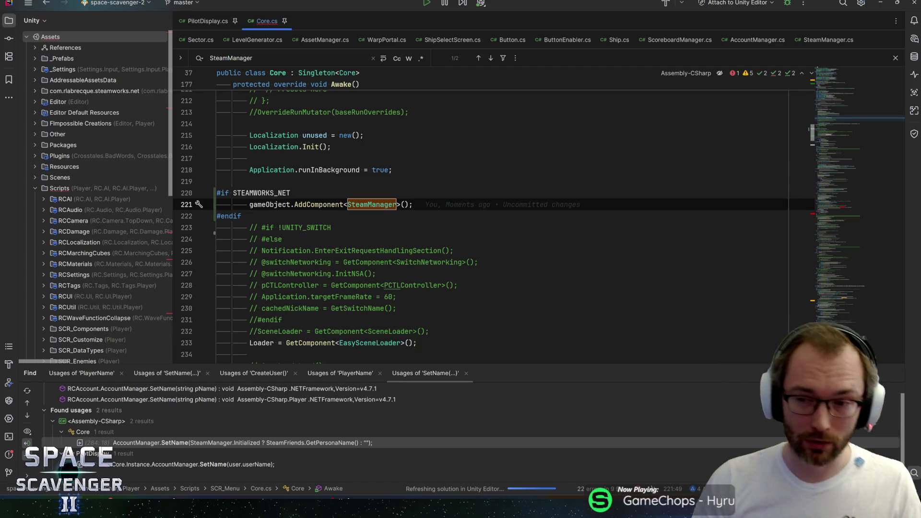
- Check the #if STEAMWORKS_NET line's text and bring up the solution's Problems list
click(291, 193)
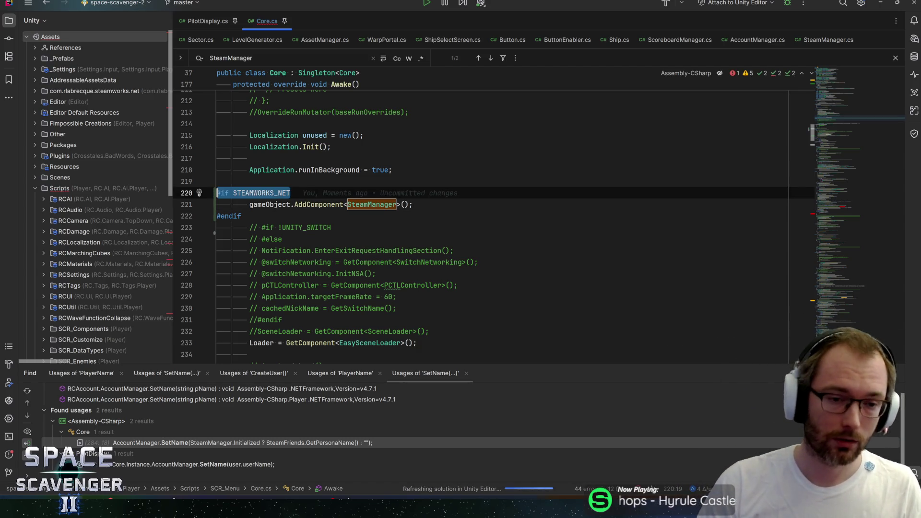
key(Down)
key(Down)
key(Up)
key(Up)
key(shift+Home)
click(412, 204)
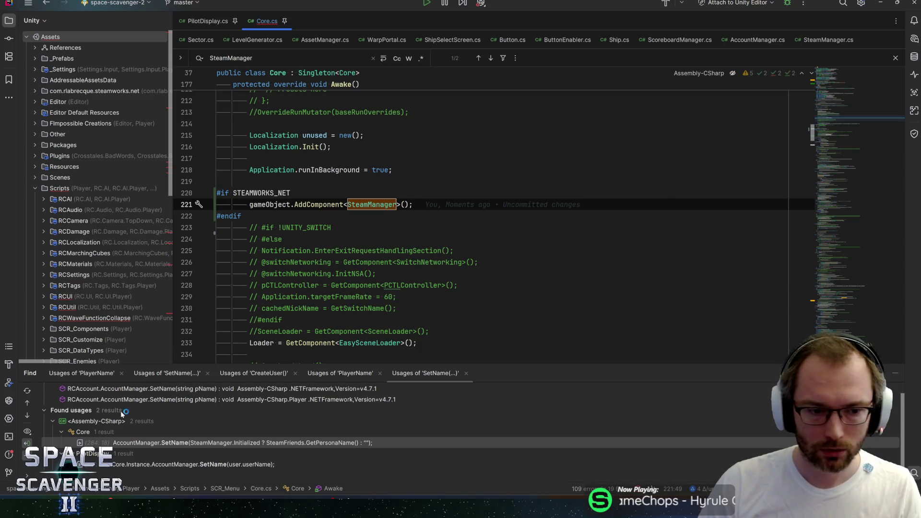
click(9, 454)
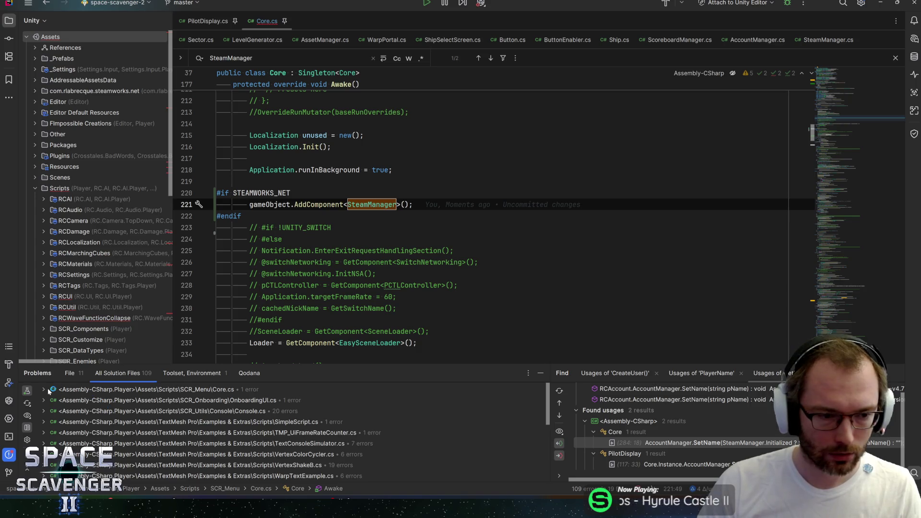
- Enlarge the Problems panel, expand Core.cs, open Rider's log folder, and dismiss the critical-failure alert
mouse_move(403, 365)
mouse_down()
mouse_move(427, 204)
mouse_move(455, 366)
mouse_up()
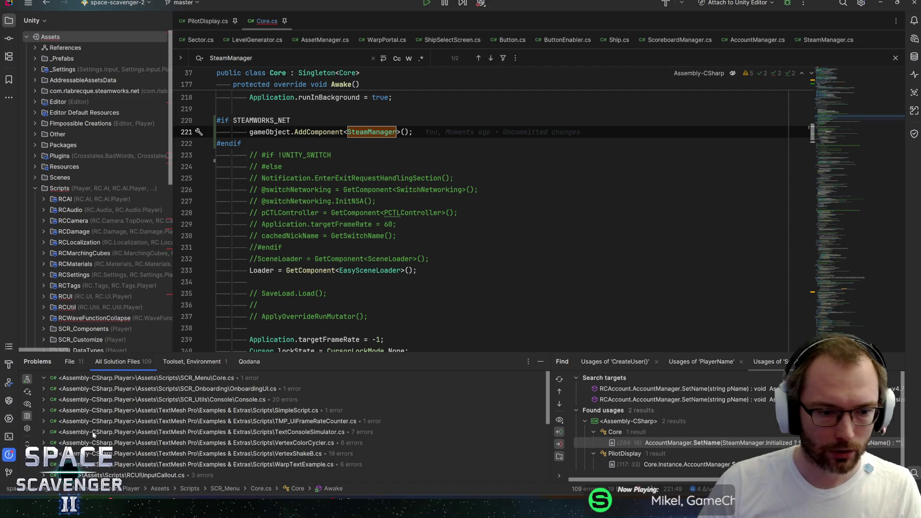
click(44, 378)
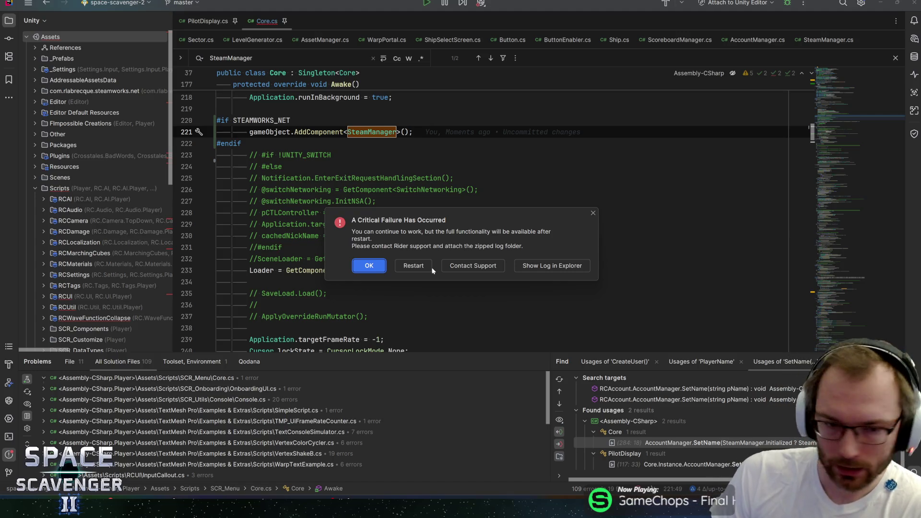
click(553, 265)
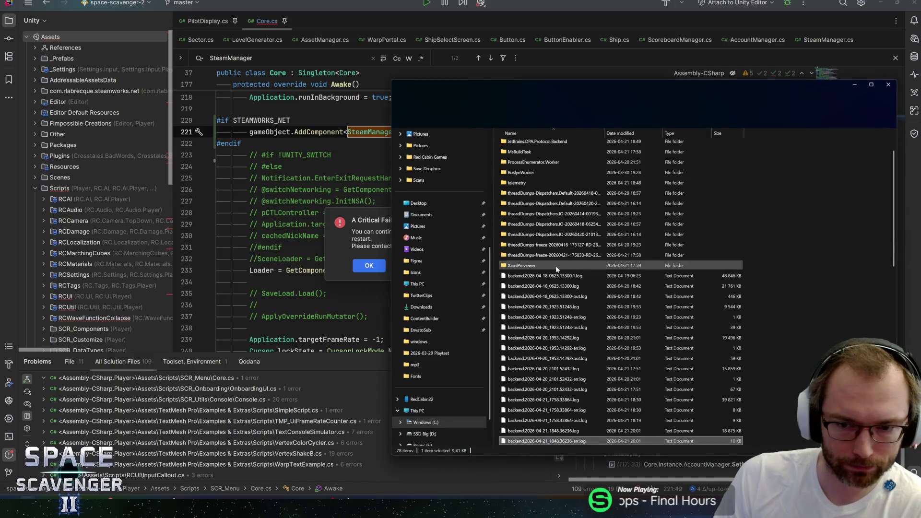
key(alt+Tab)
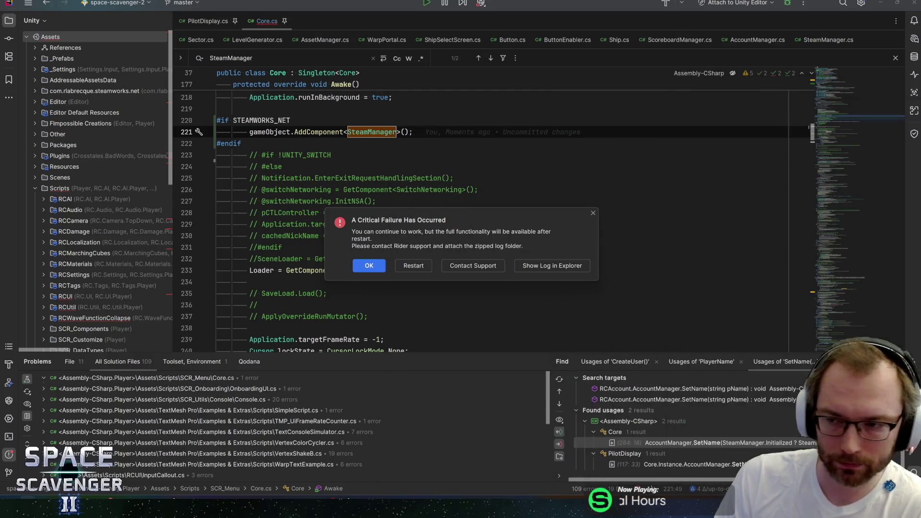
click(368, 266)
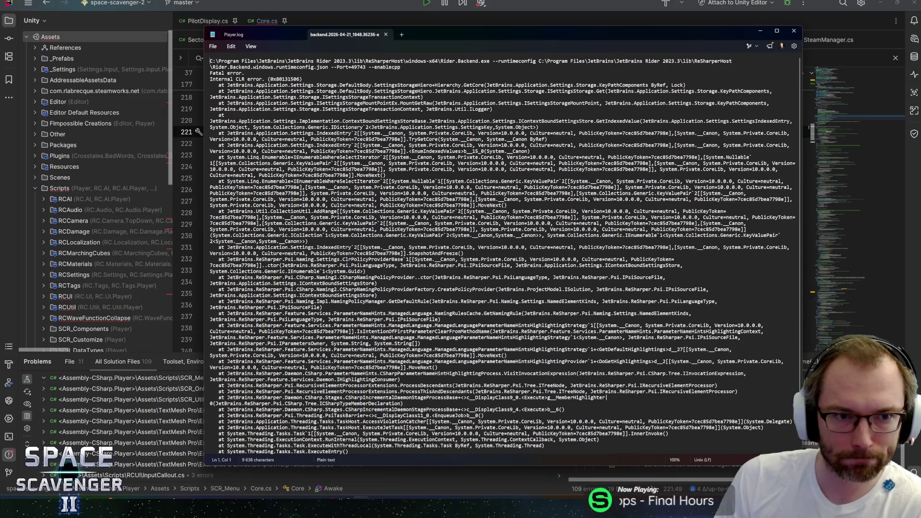
- Widen and read the Rider crash log in Notepad, close Rider, then minimize Notepad
click(229, 73)
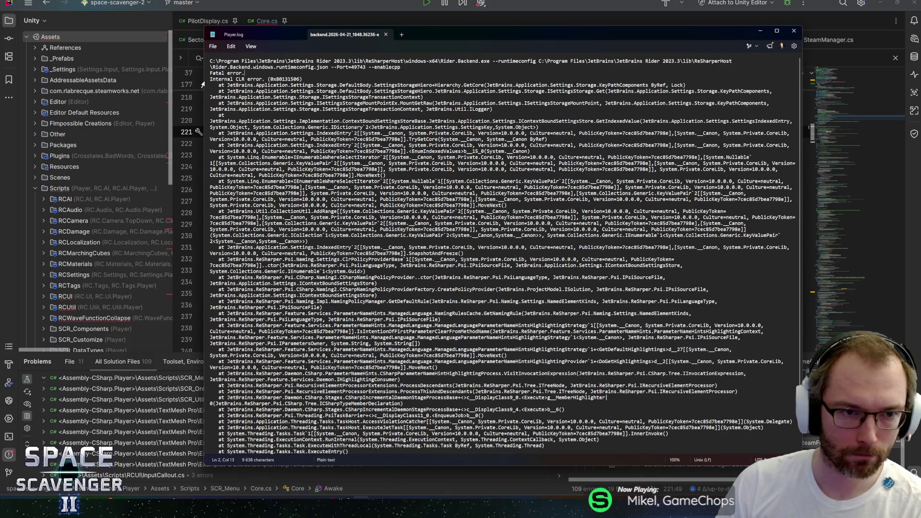
drag(204, 84, 1, 85)
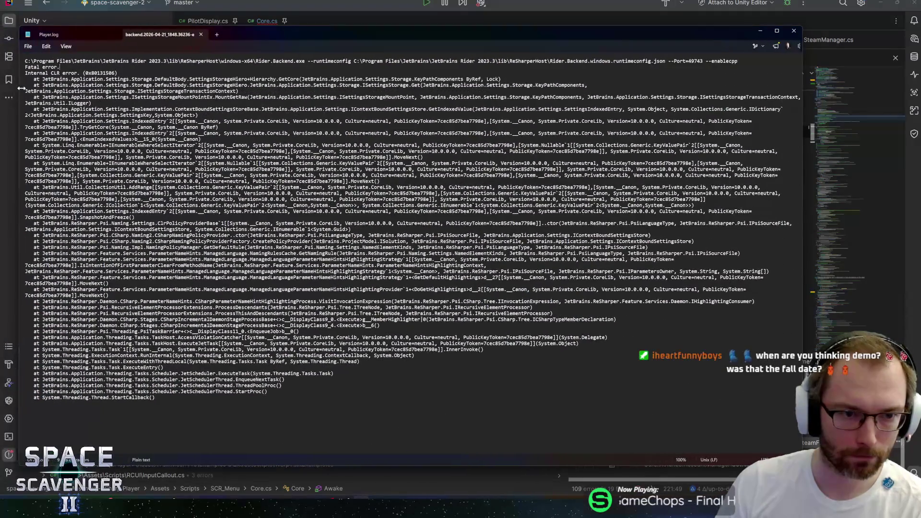
click(793, 30)
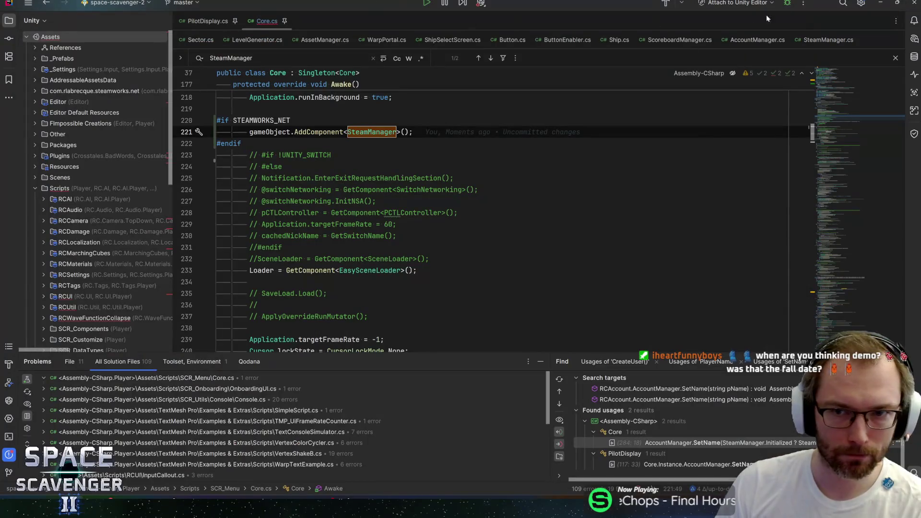
click(913, 4)
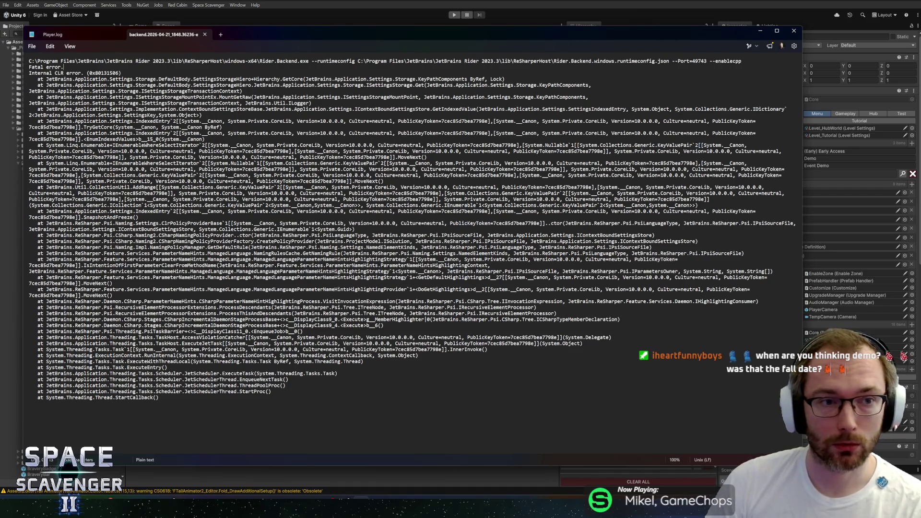
click(761, 31)
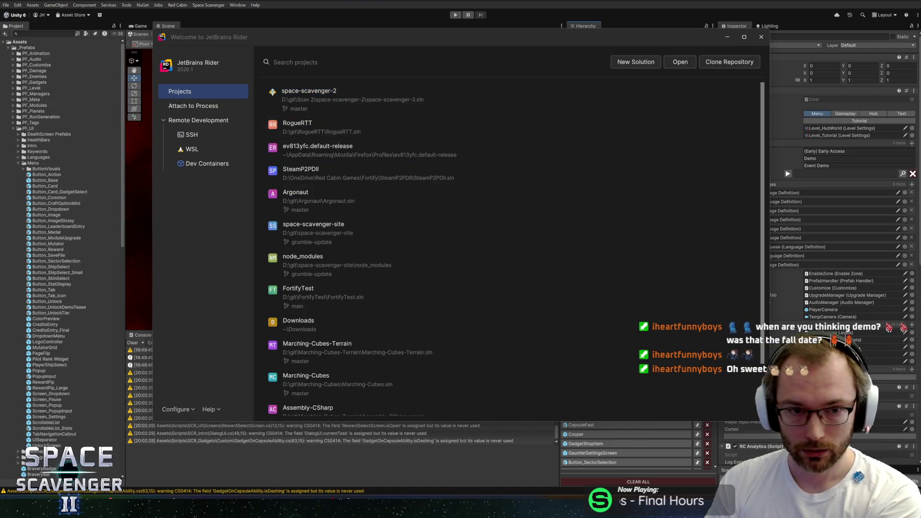
- Open the space-scavenger-2 solution from Rider's recent projects list
click(383, 101)
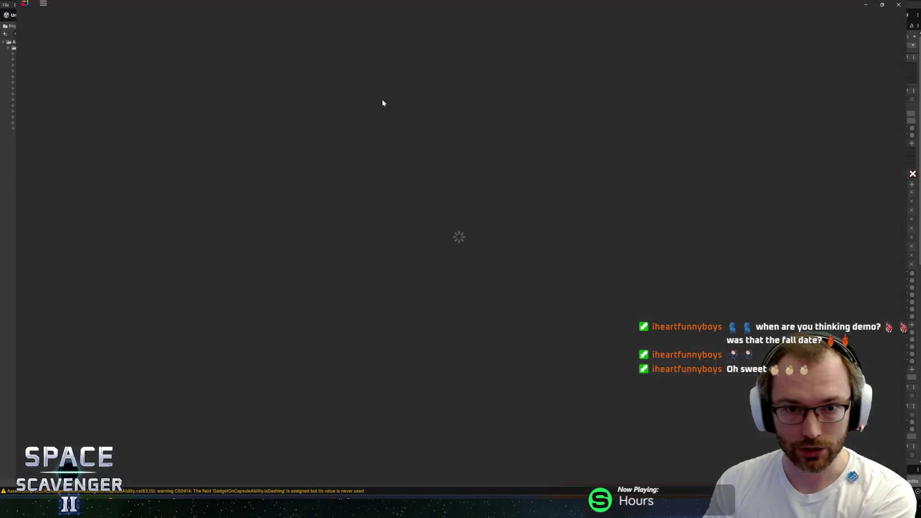
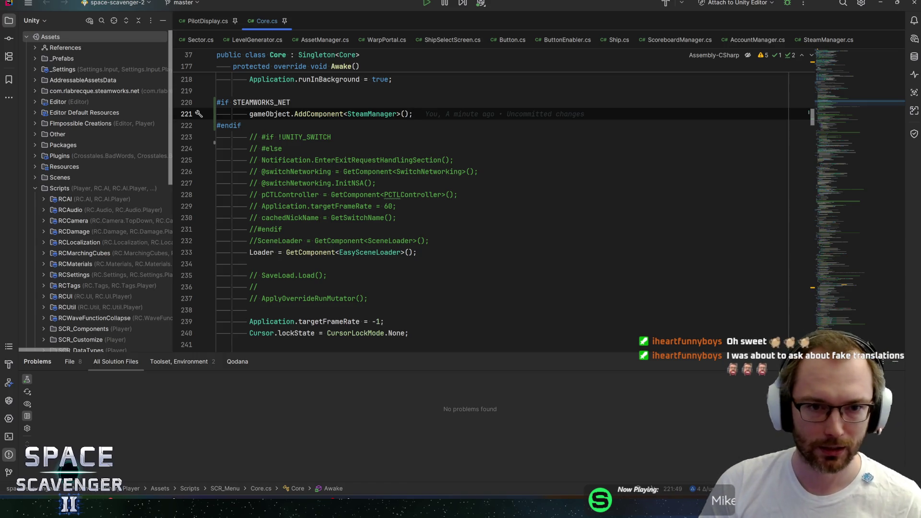
- Undo the Steam Manager (Script) component on the Core object and save the Core scene
click(332, 137)
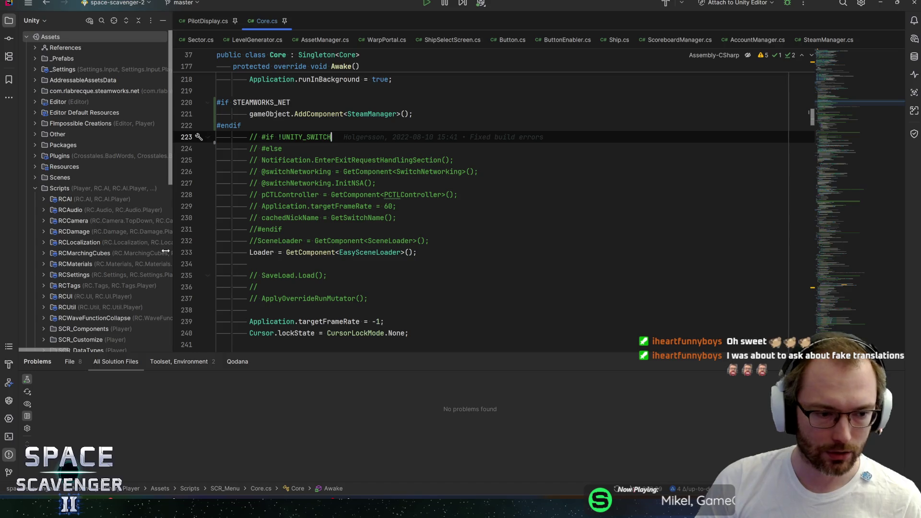
key(alt+Tab)
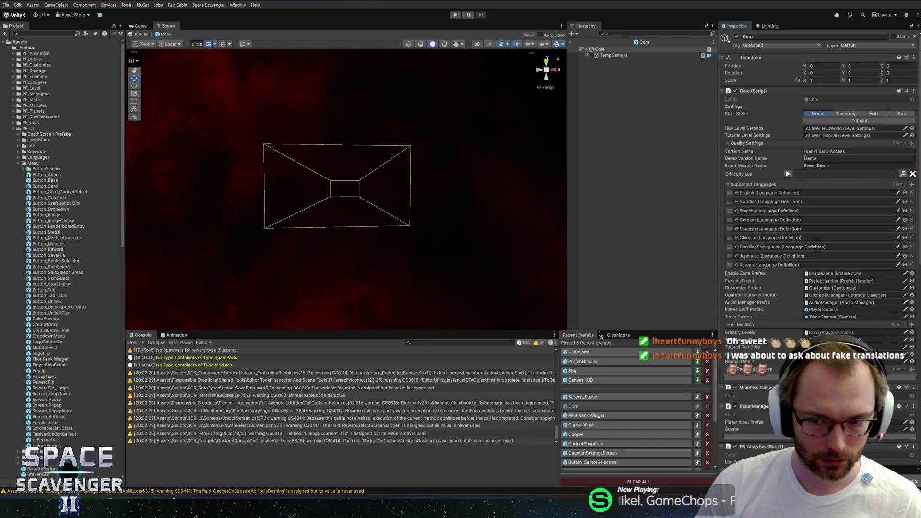
key(alt+Tab)
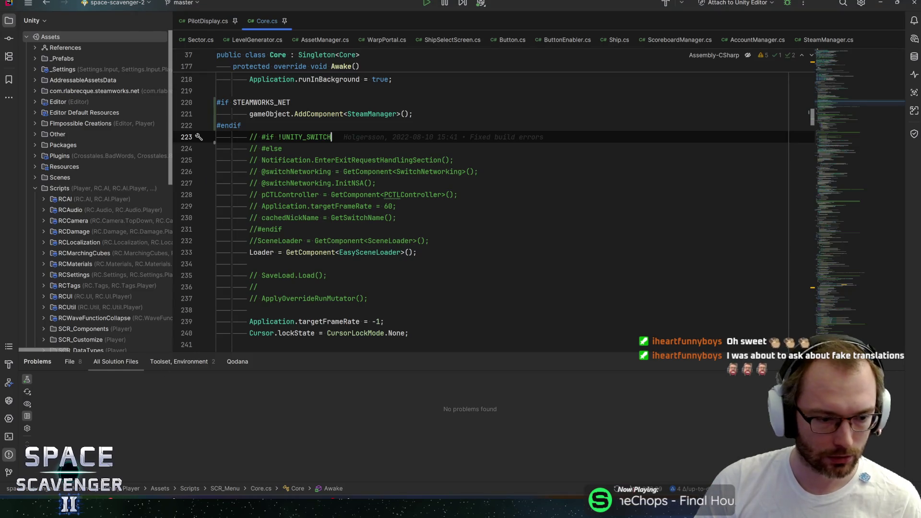
key(alt+Tab)
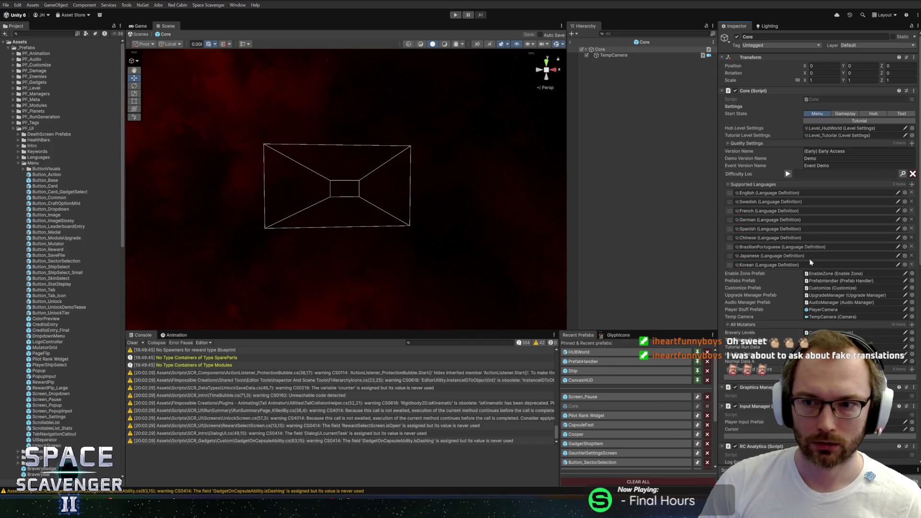
scroll(786, 261, down, 8)
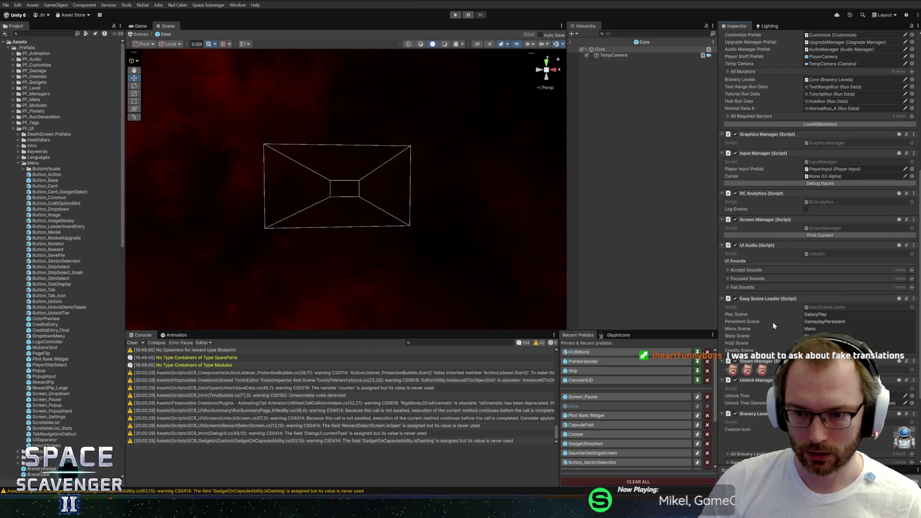
key(ctrl+z)
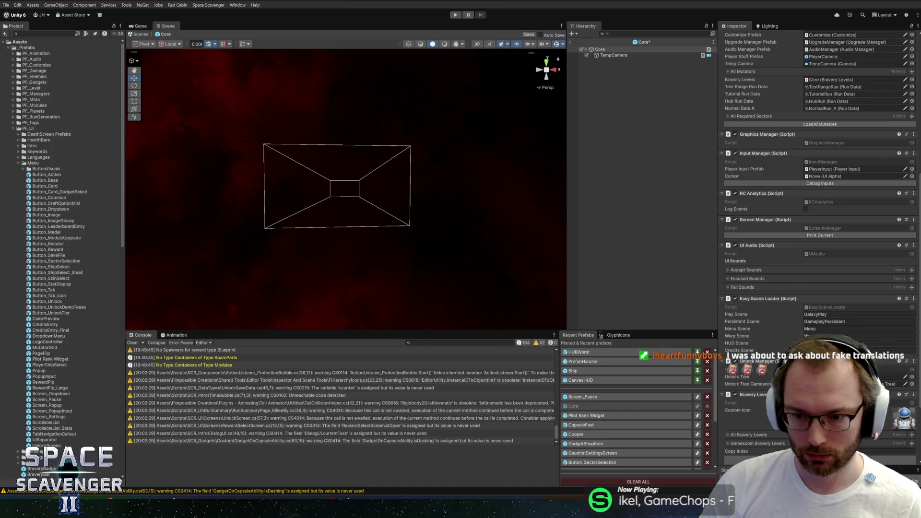
key(ctrl+s)
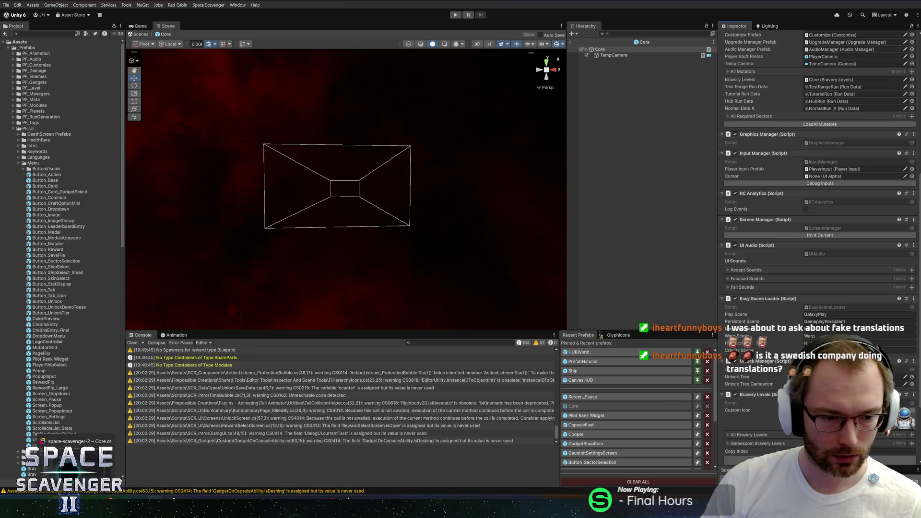
mouse_move(156, 506)
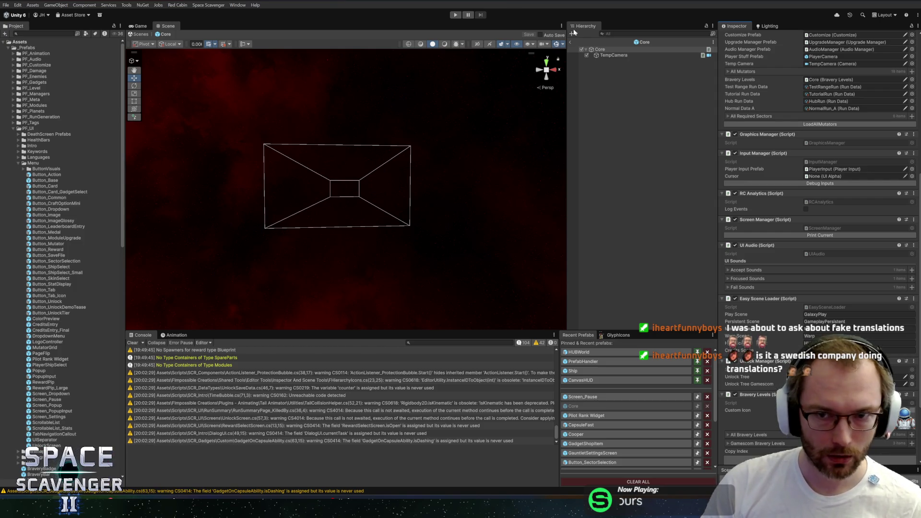
- Cut the #if STEAMWORKS_NET SteamManager block from after runInBackground in Core.cs
click(570, 42)
key(alt+Tab)
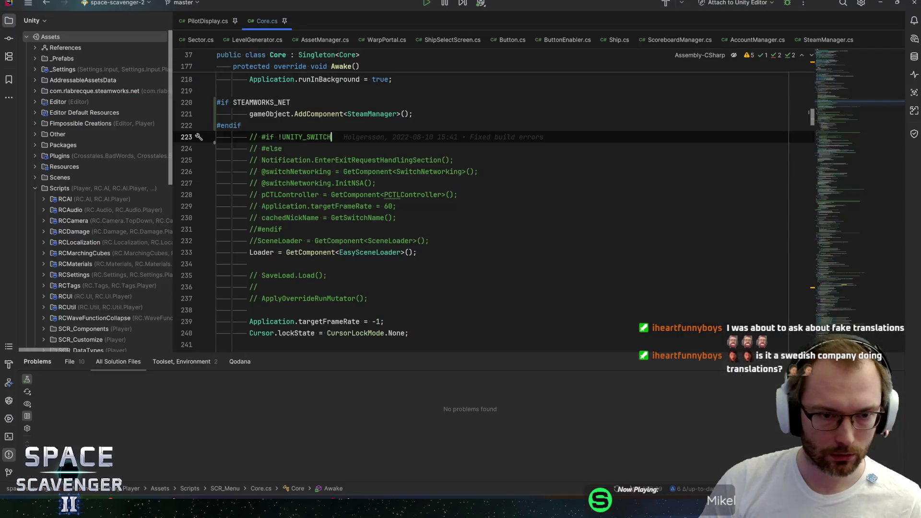
key(Up)
key(Up)
scroll(493, 212, up, 15)
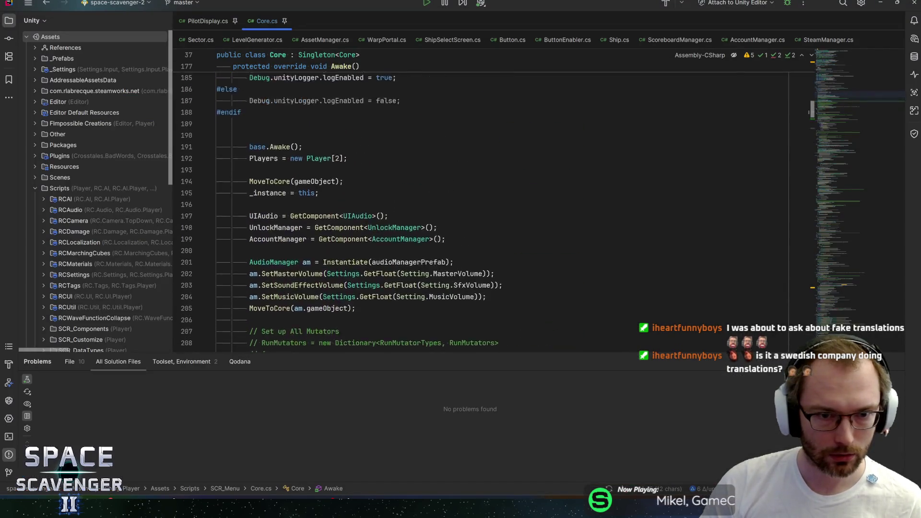
scroll(493, 212, down, 14)
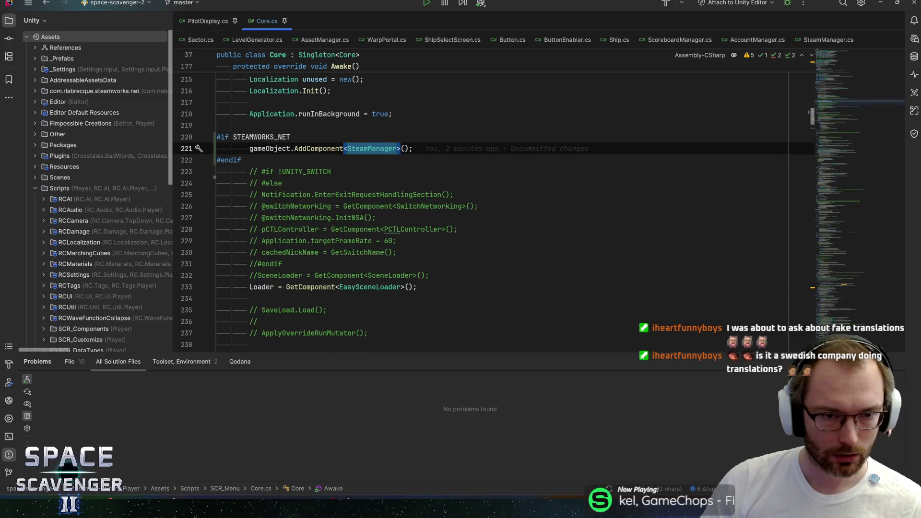
key(shift+Up)
key(Delete)
scroll(493, 212, up, 4)
key(BackSpace)
key(BackSpace)
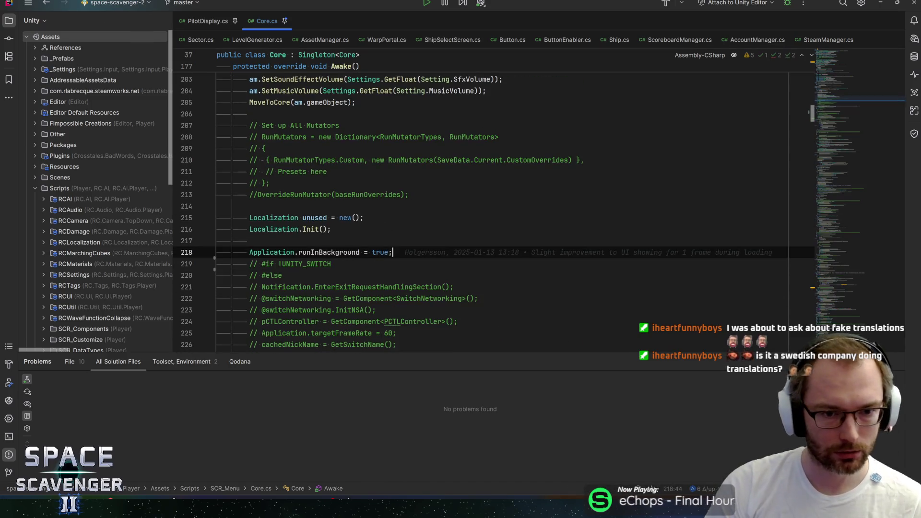
scroll(493, 212, up, 12)
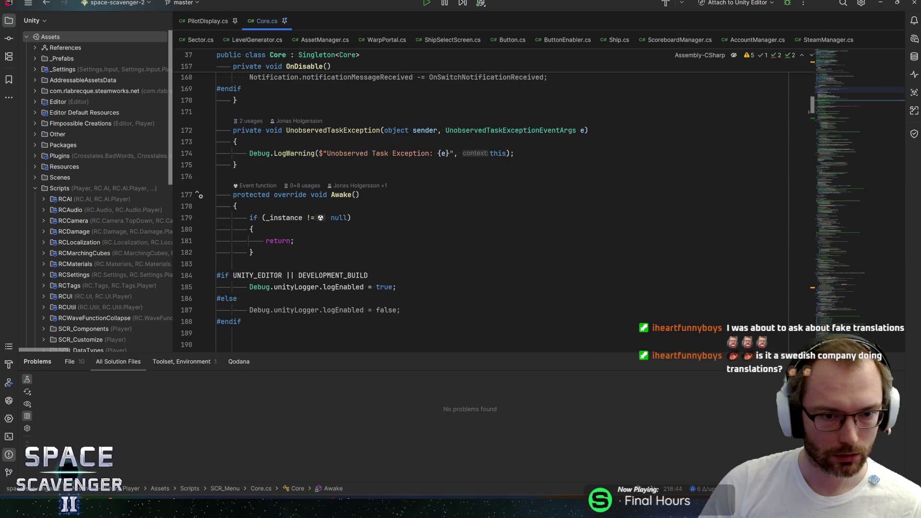
- Place the SteamManager block at the top of Awake, directly below base.Awake()
click(236, 206)
key(Down)
key(Down)
key(Down)
key(End)
key(Down)
key(Down)
key(Down)
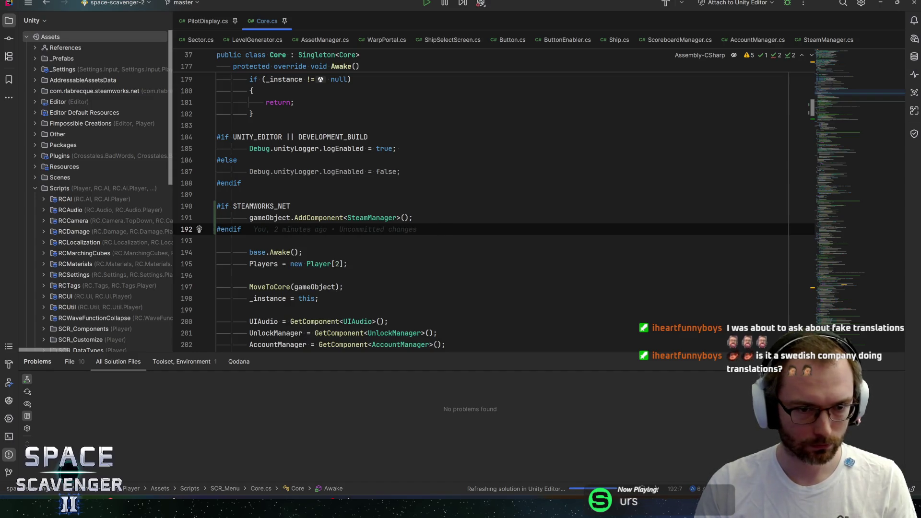
key(shift+Up)
key(shift+Up)
key(alt+shift+Down)
key(alt+shift+Down)
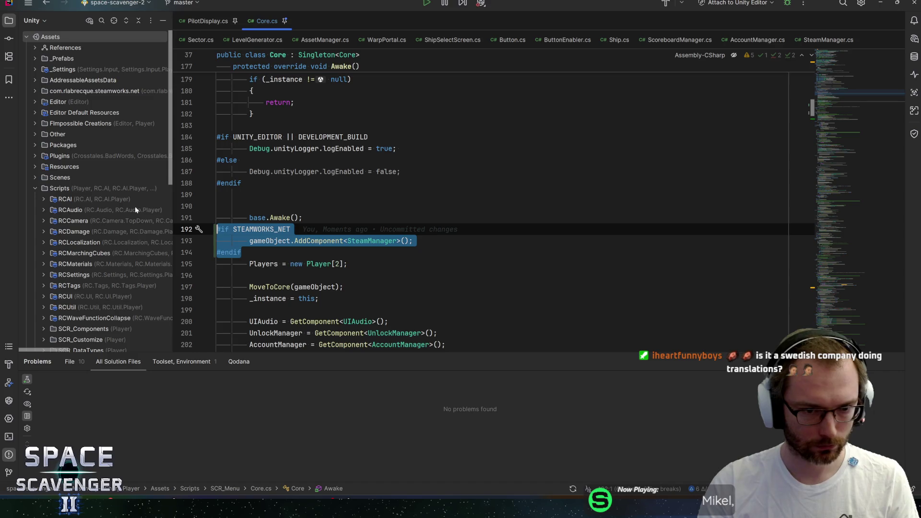
key(End)
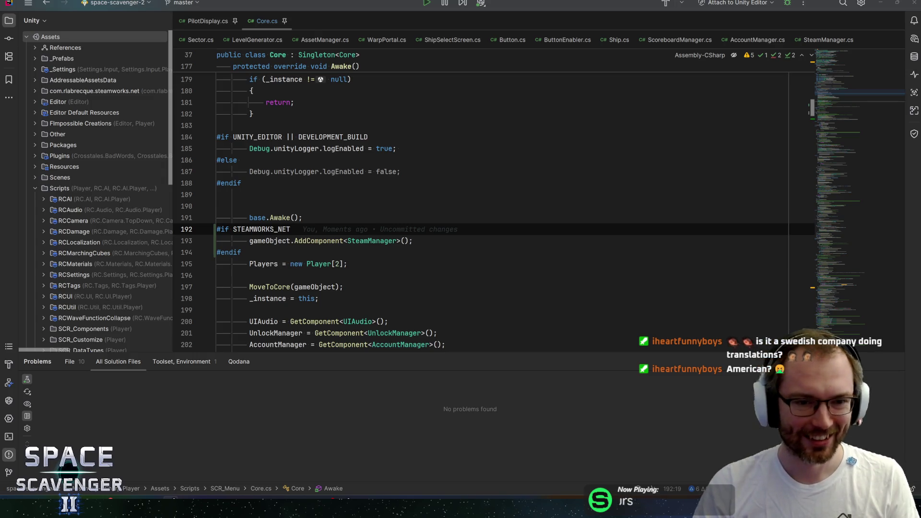
key(Down)
key(End)
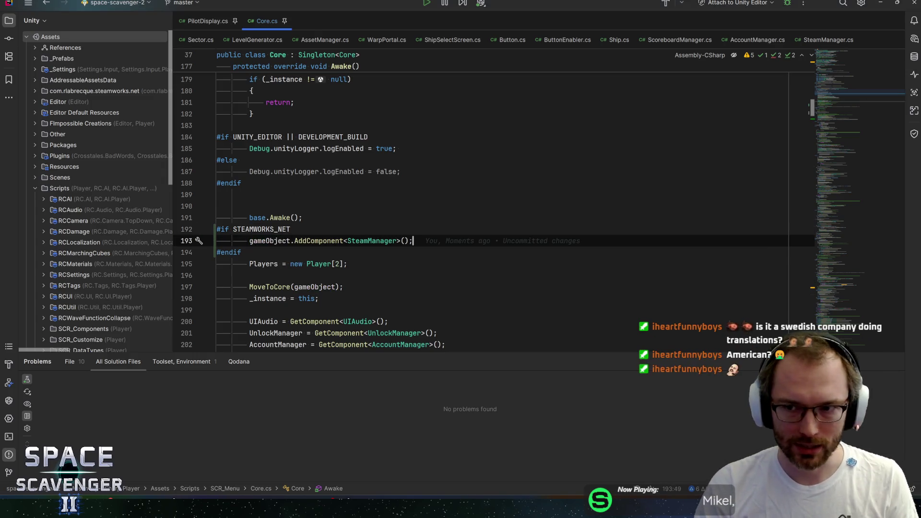
key(Down)
key(Up)
key(Up)
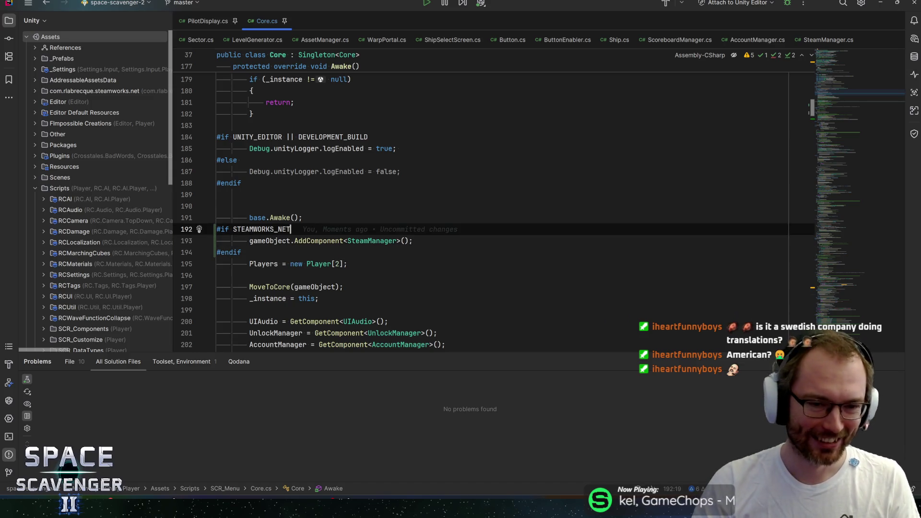
key(Down)
key(Down)
key(Up)
key(Up)
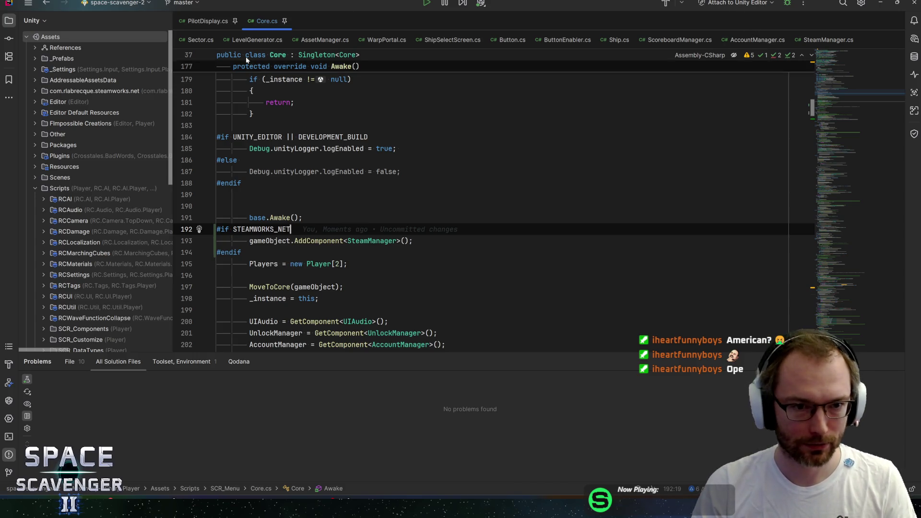
- Check the STEAMWORKS_NET SteamManager line follows base.Awake() in Core.cs, then let Unity recompile
click(204, 21)
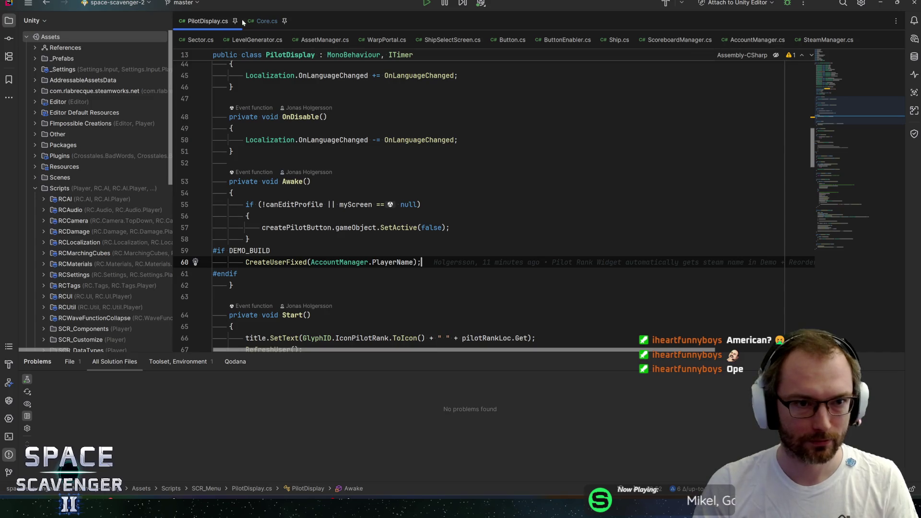
click(256, 20)
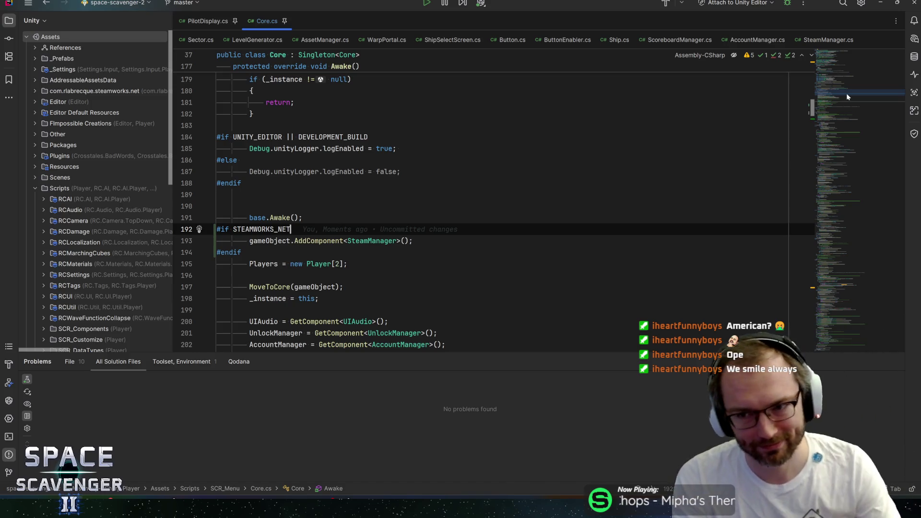
scroll(842, 93, down, 7)
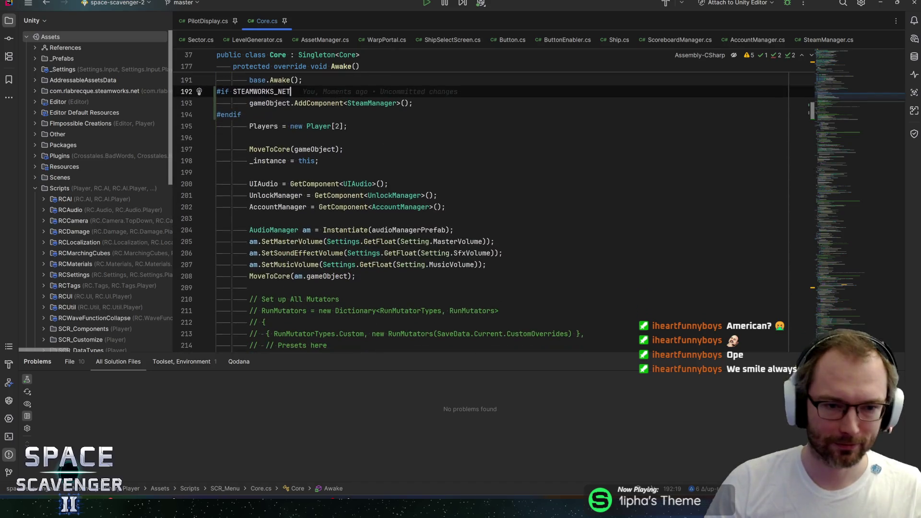
scroll(842, 93, up, 5)
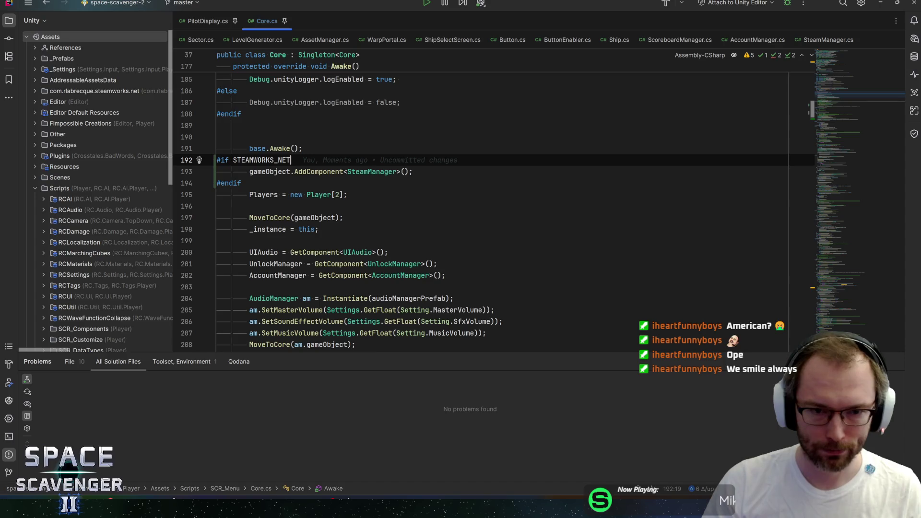
click(242, 183)
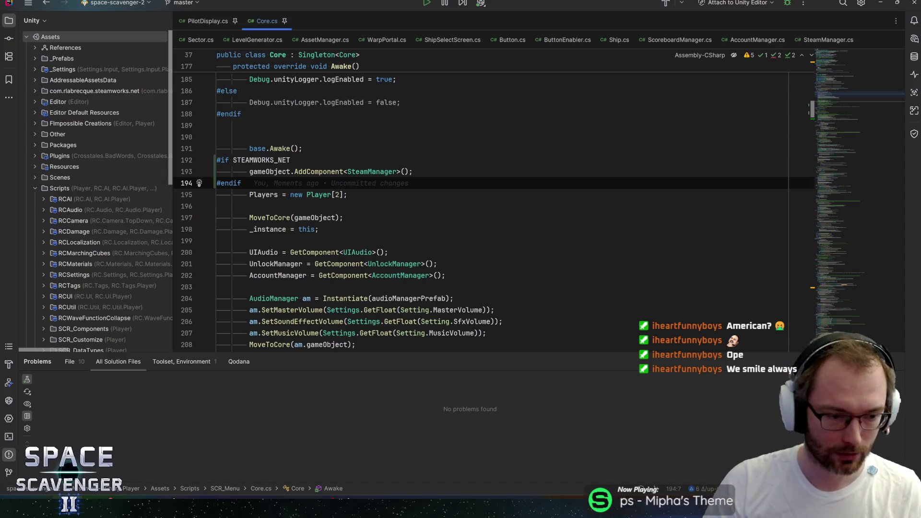
key(alt+Tab)
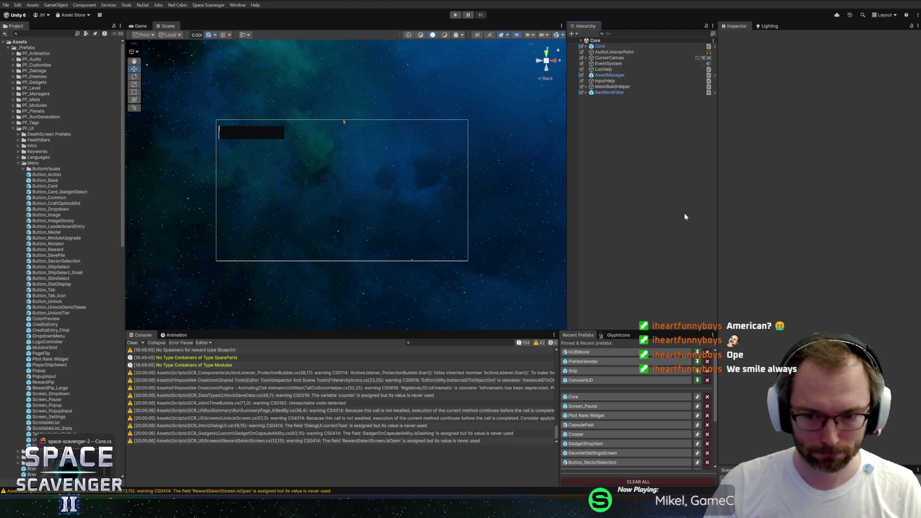
- Find the other SteamManager use at line 285 in Init(), then start Unity play mode
key(alt+Tab)
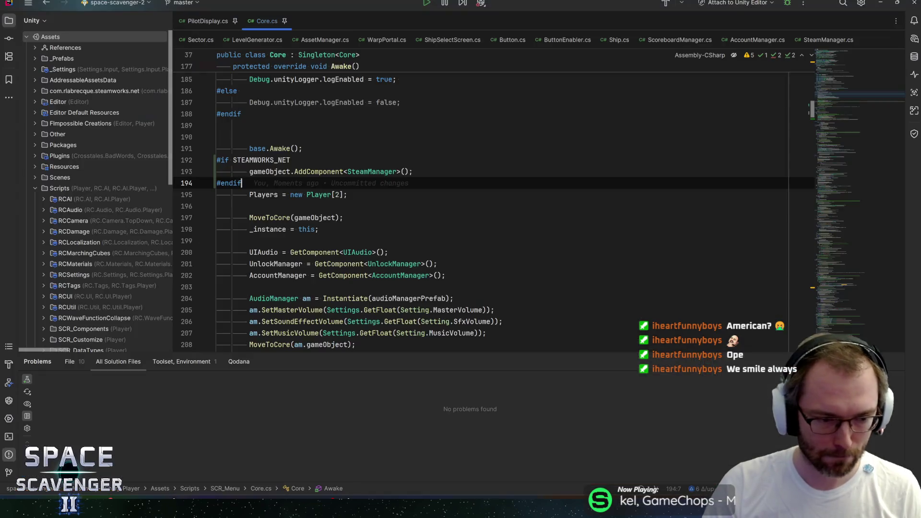
key(ctrl+f)
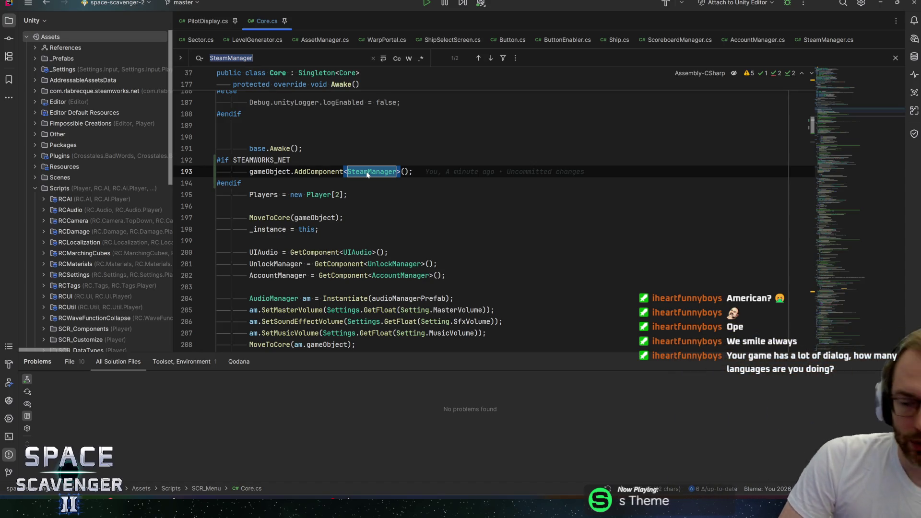
key(Return)
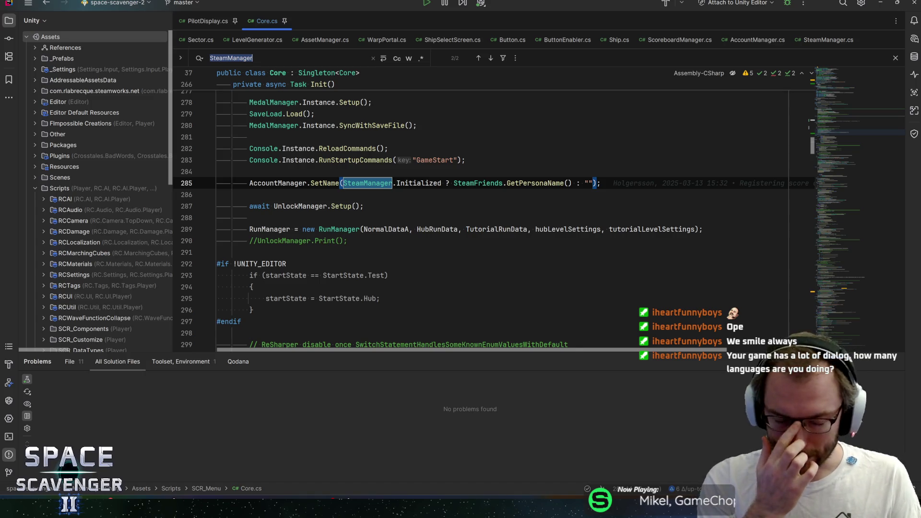
click(466, 160)
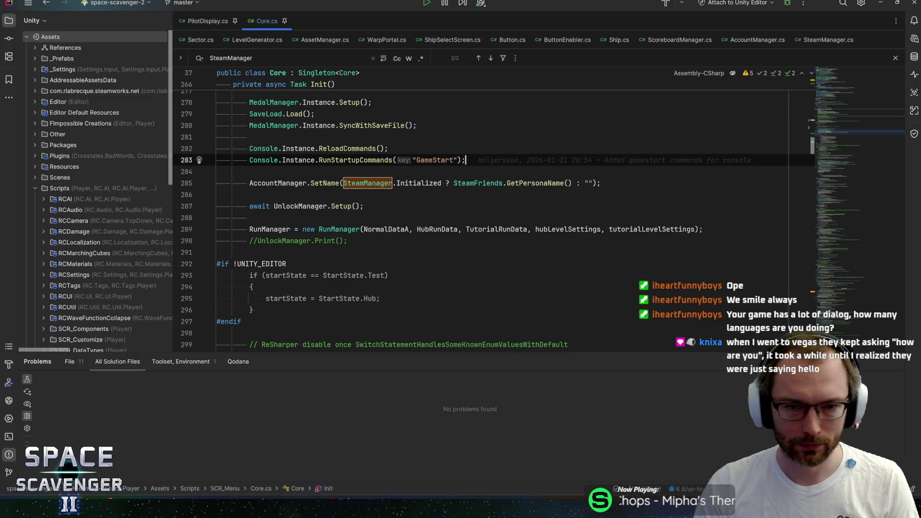
key(Down)
key(Down)
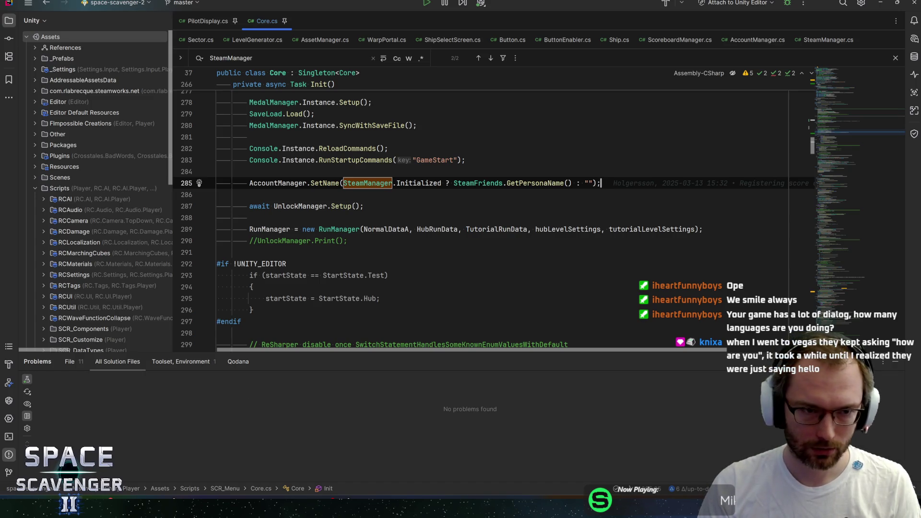
key(alt+Tab)
click(455, 15)
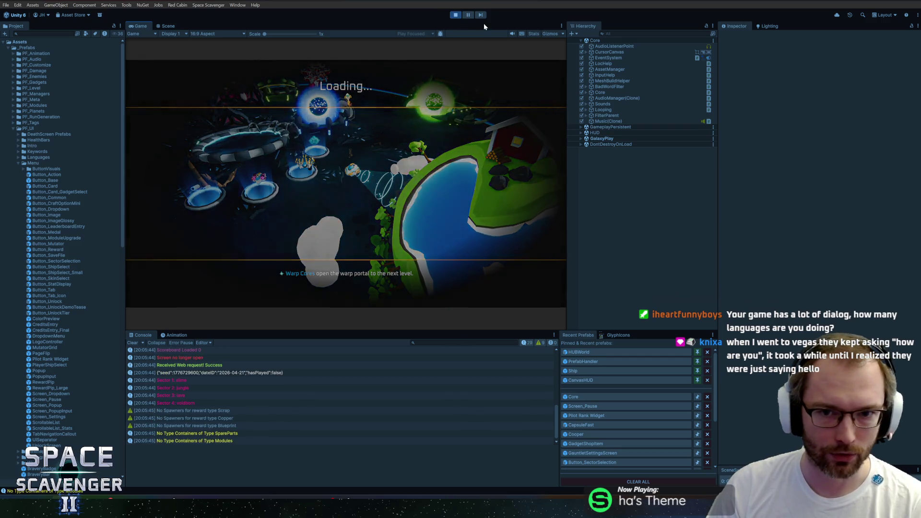
- Maximize the Game view, pause, open the Wishlist store page, and browse Settings > Language
double_click(140, 26)
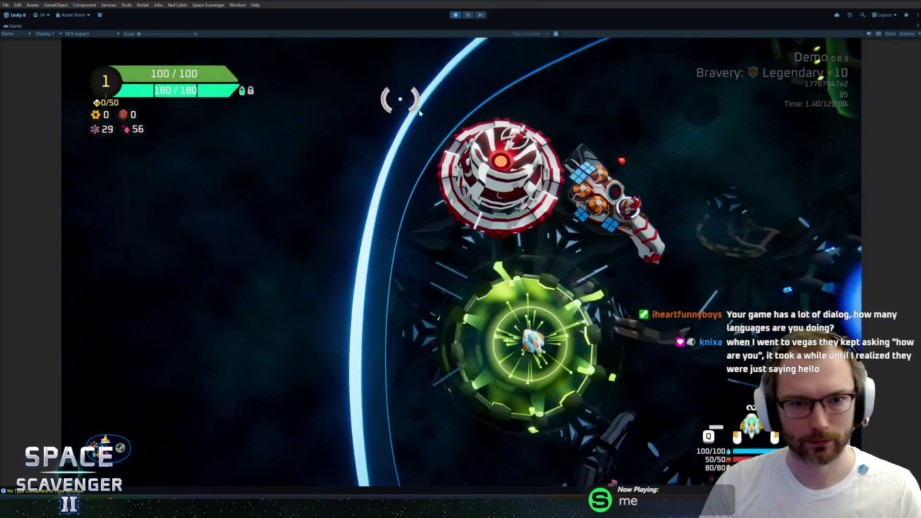
key(Escape)
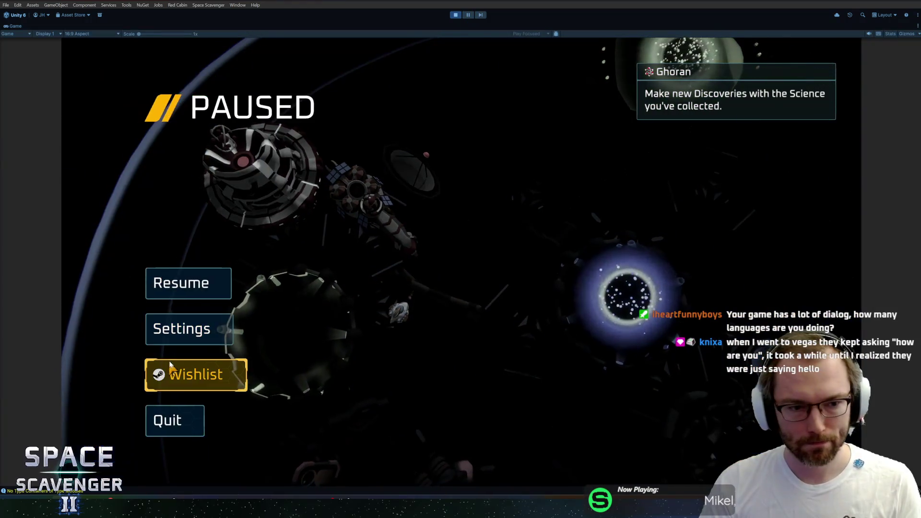
click(175, 368)
click(180, 330)
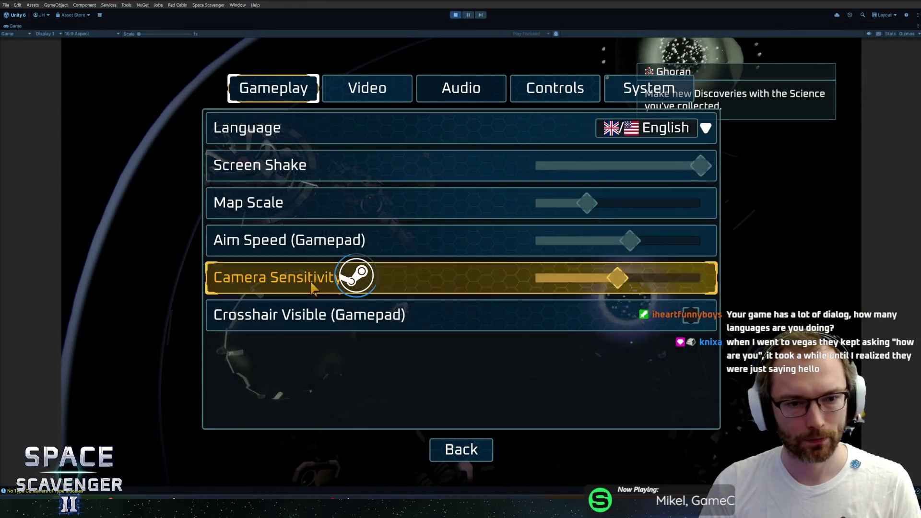
click(667, 128)
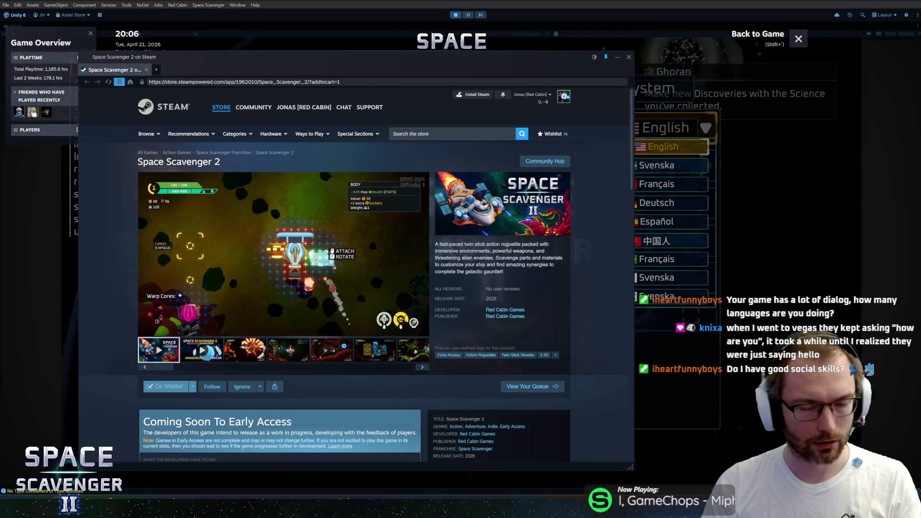
- Close the Steam overlay and stop play mode
key(shift+Tab)
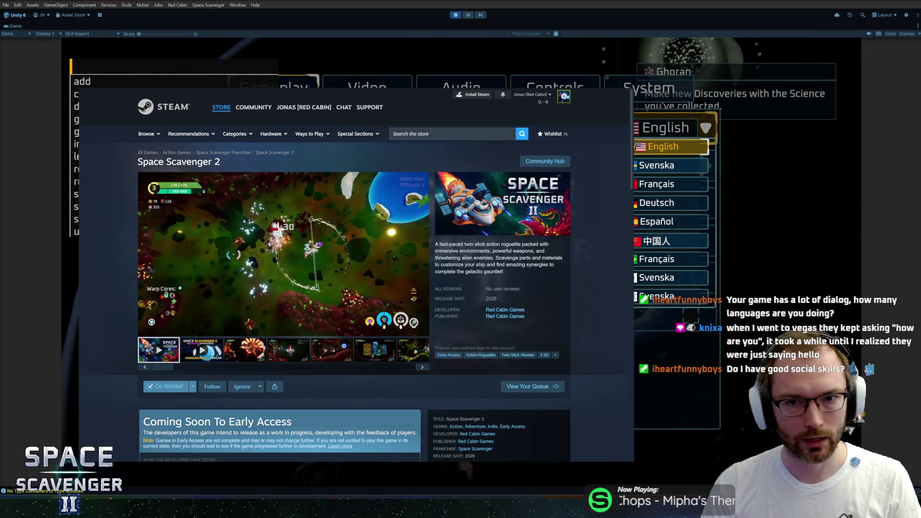
key(super)
key(super)
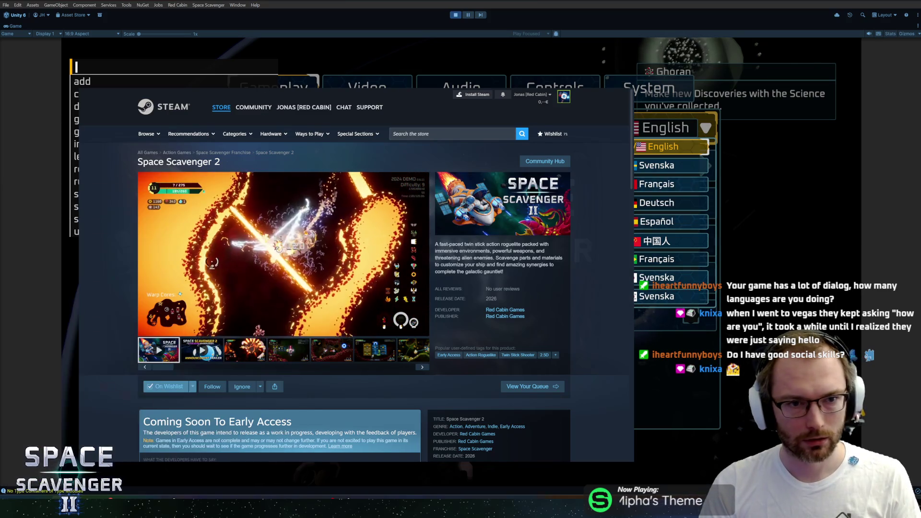
key(super)
key(super)
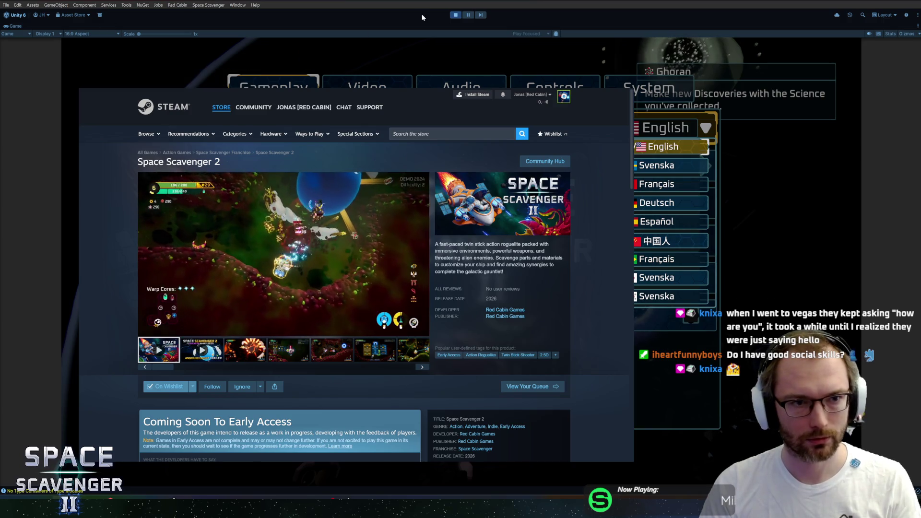
click(455, 16)
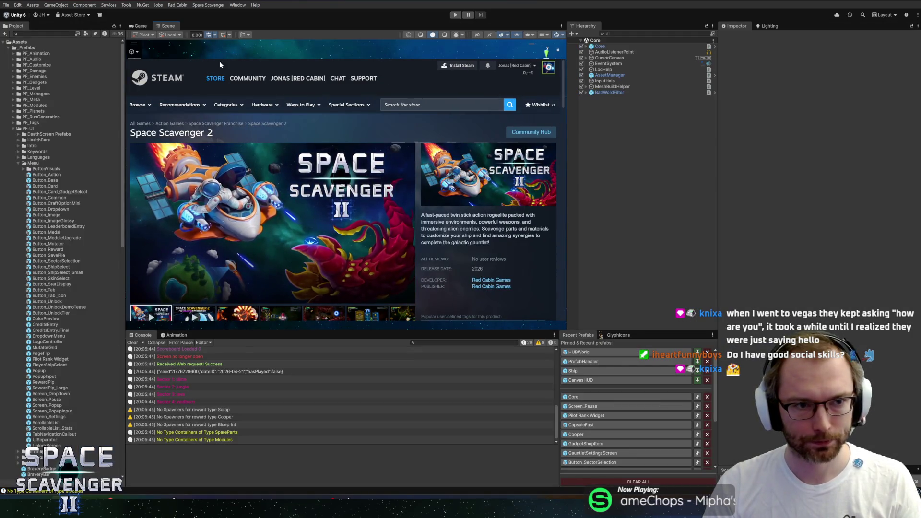
- Widen the Scene view, close Unity, and reopen space-scavenger-2 from Unity Hub's Projects list
mouse_move(567, 76)
mouse_down()
mouse_move(595, 87)
mouse_move(498, 95)
mouse_up()
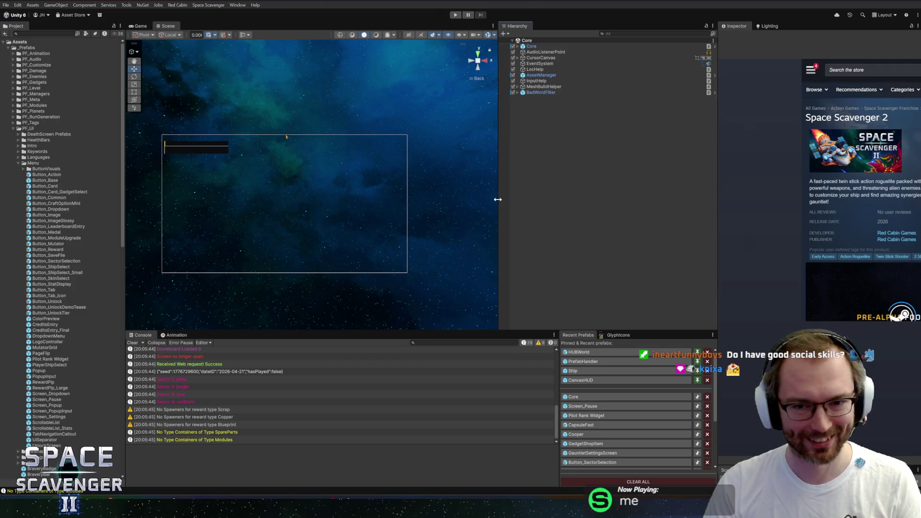
drag(497, 200, 551, 199)
click(910, 2)
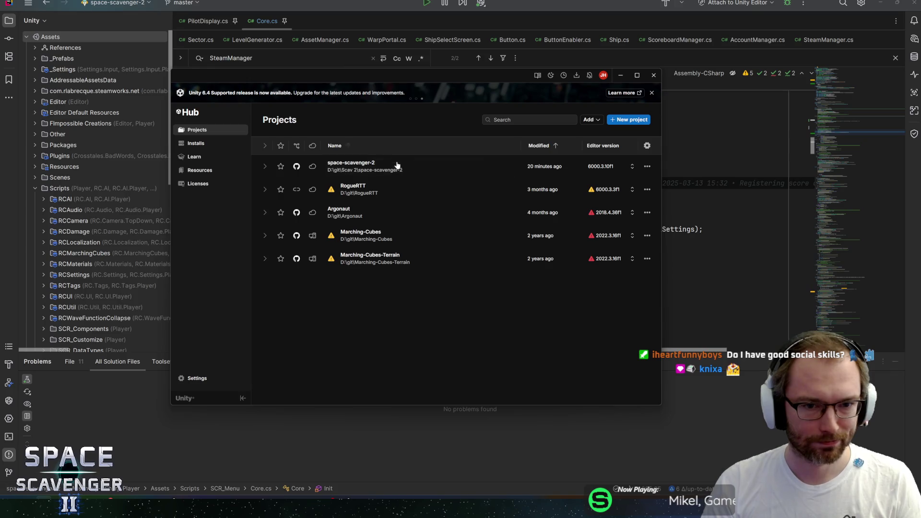
click(397, 166)
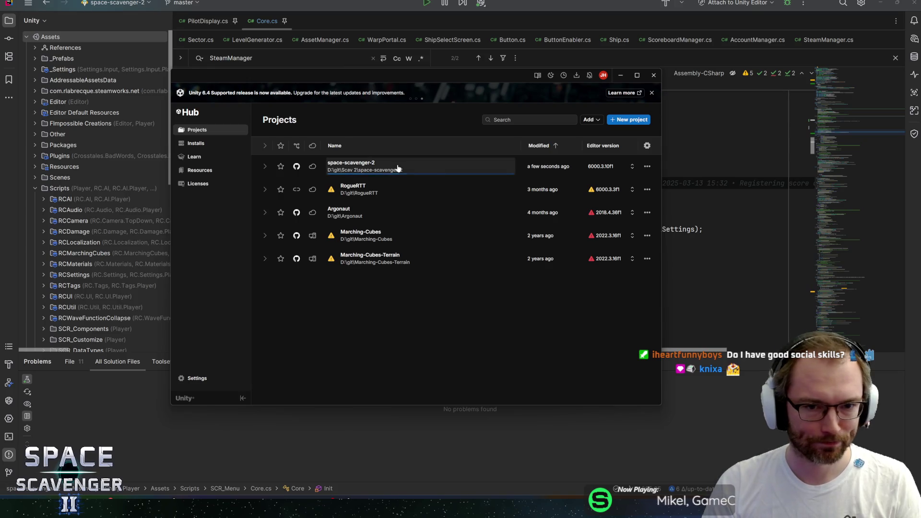